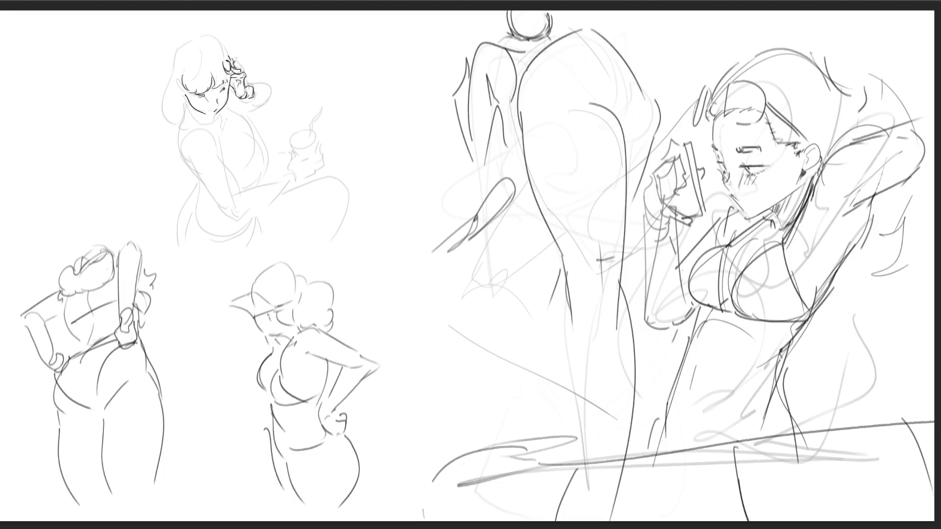
- Darken and outline the upper-left woman's hair, discarding a trial neck line
drag(177, 83, 183, 93)
drag(168, 55, 180, 39)
mouse_move(202, 32)
mouse_down()
mouse_move(222, 47)
mouse_move(166, 78)
mouse_move(156, 117)
mouse_move(176, 130)
mouse_up()
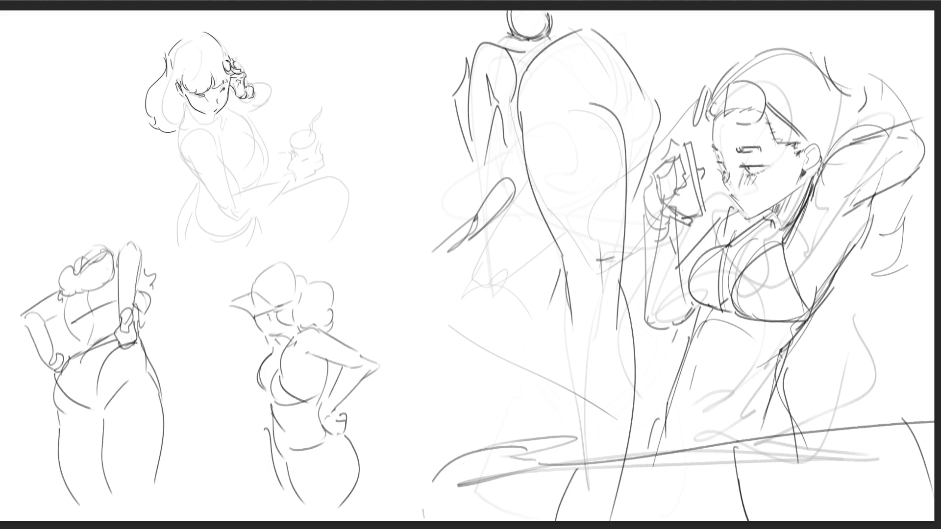
mouse_move(180, 94)
mouse_down()
mouse_move(189, 115)
mouse_move(183, 126)
mouse_move(192, 113)
mouse_move(214, 126)
mouse_up()
key(ctrl+z)
- Darken her back, shoulder and arm lines and define the top of the raised hand
key(ctrl+z)
key(ctrl+z)
drag(188, 115, 185, 165)
drag(211, 133, 229, 217)
mouse_move(221, 163)
mouse_down()
mouse_move(237, 221)
mouse_move(223, 211)
mouse_move(235, 222)
mouse_move(276, 178)
mouse_up()
key(ctrl+z)
key(ctrl+z)
key(ctrl+z)
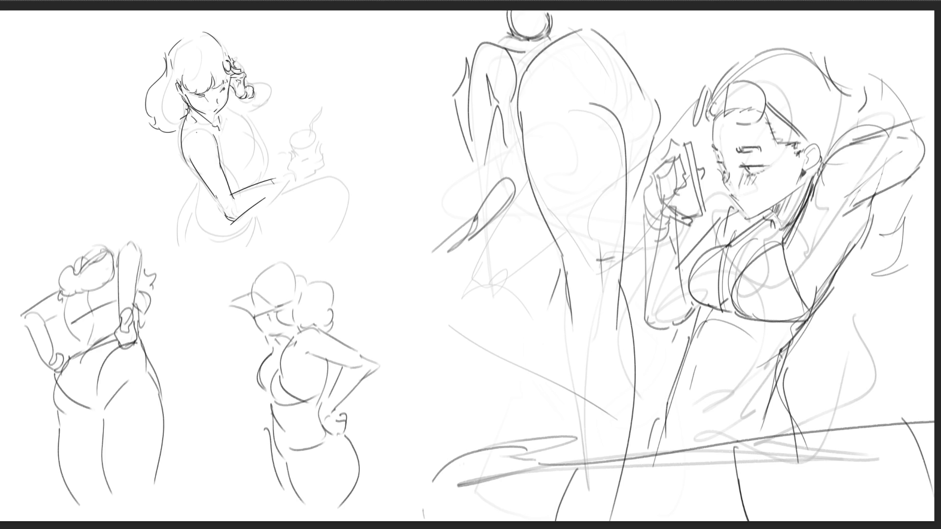
mouse_move(250, 87)
mouse_down()
mouse_move(266, 86)
mouse_move(266, 100)
mouse_up()
- Darken her chest curve and forearm, and outline the torso's left contour and lower lines
drag(238, 120, 257, 137)
mouse_move(258, 136)
mouse_down()
mouse_move(253, 174)
mouse_move(256, 140)
mouse_up()
drag(233, 182, 254, 171)
drag(261, 133, 259, 177)
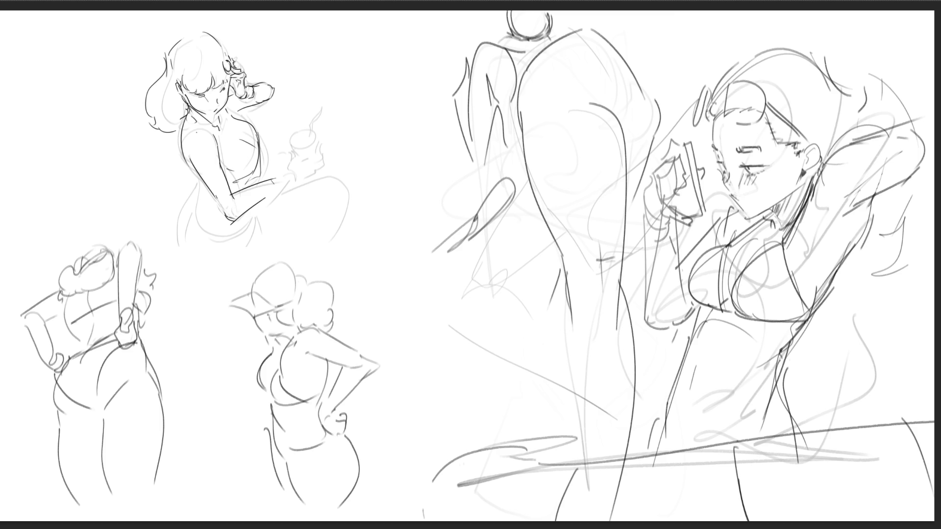
drag(198, 204, 200, 228)
mouse_move(201, 184)
mouse_down()
mouse_move(198, 224)
mouse_move(251, 221)
mouse_up()
drag(253, 210, 239, 230)
drag(197, 184, 184, 242)
mouse_move(195, 205)
mouse_down()
mouse_move(188, 242)
mouse_move(186, 234)
mouse_move(195, 263)
mouse_move(240, 272)
mouse_up()
key(ctrl+z)
- Close off the bottom of her skirt with a wider right side and hem
mouse_move(254, 219)
mouse_down()
mouse_move(249, 259)
mouse_move(264, 254)
mouse_up()
drag(207, 275, 226, 279)
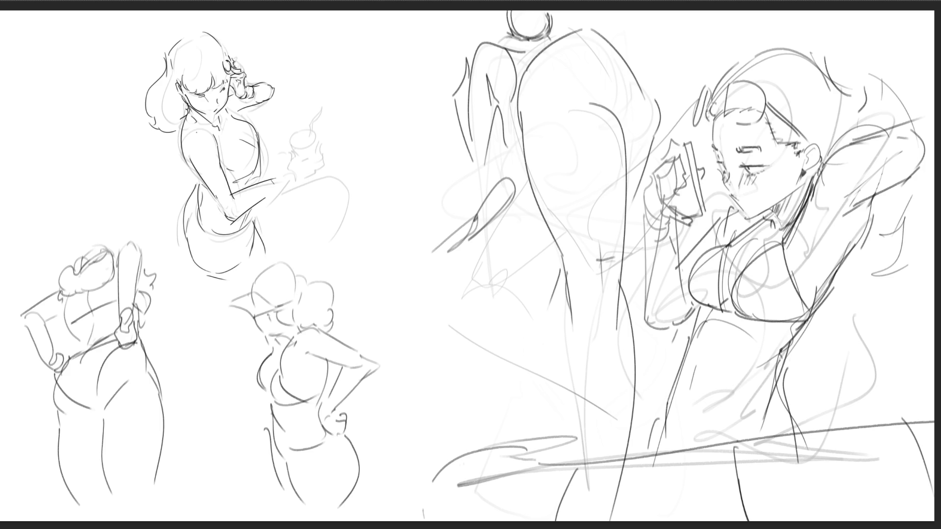
key(ctrl+z)
key(ctrl+z)
drag(260, 220, 291, 253)
drag(207, 273, 243, 281)
- Draw the forearm and hand near the cup, with small marks beneath the hand
mouse_move(263, 201)
mouse_down()
mouse_move(284, 178)
mouse_move(304, 178)
mouse_up()
drag(294, 187, 307, 191)
drag(308, 182, 308, 201)
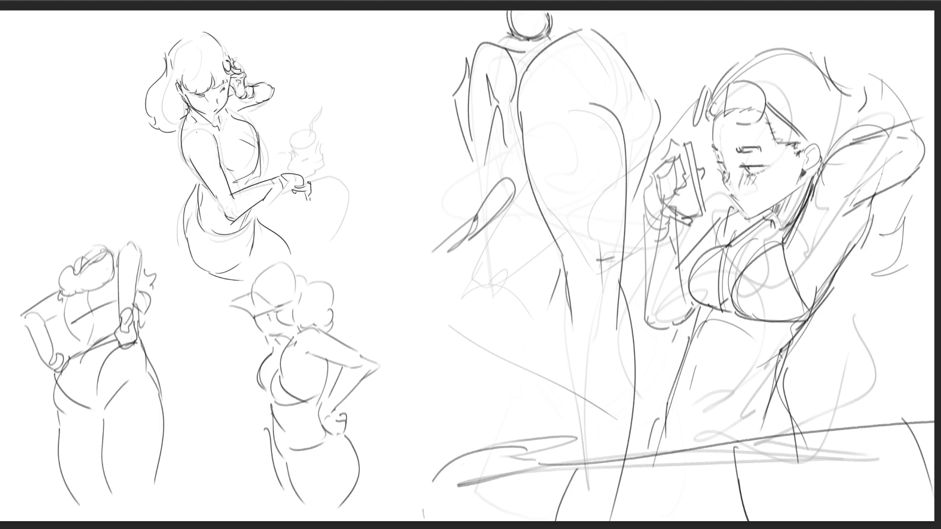
- Fade the hand-on-hip figure with the eraser and sketch a wide hat above her
mouse_move(269, 325)
mouse_down()
mouse_move(293, 377)
mouse_move(310, 387)
mouse_up()
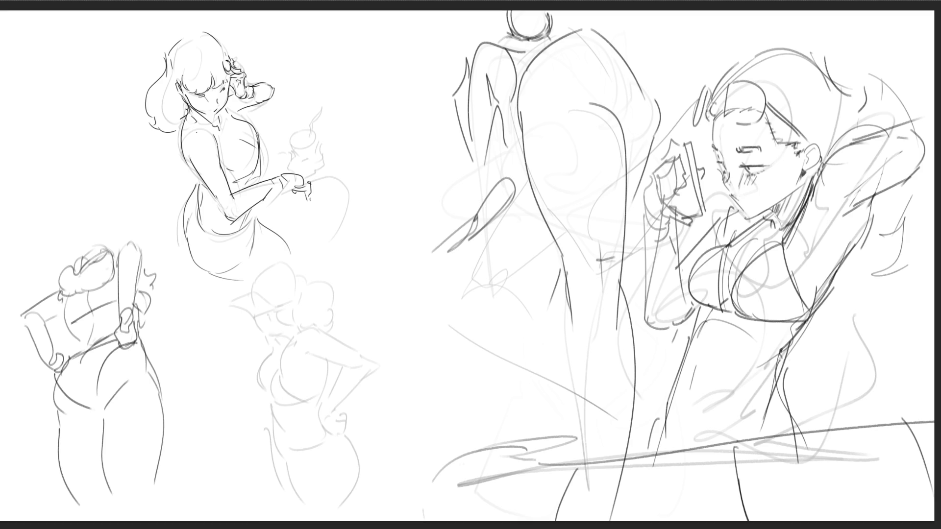
mouse_move(235, 308)
mouse_down()
mouse_move(240, 320)
mouse_move(275, 303)
mouse_up()
mouse_move(229, 303)
mouse_down()
mouse_move(252, 291)
mouse_move(275, 306)
mouse_move(265, 261)
mouse_move(302, 287)
mouse_move(275, 302)
mouse_move(309, 288)
mouse_up()
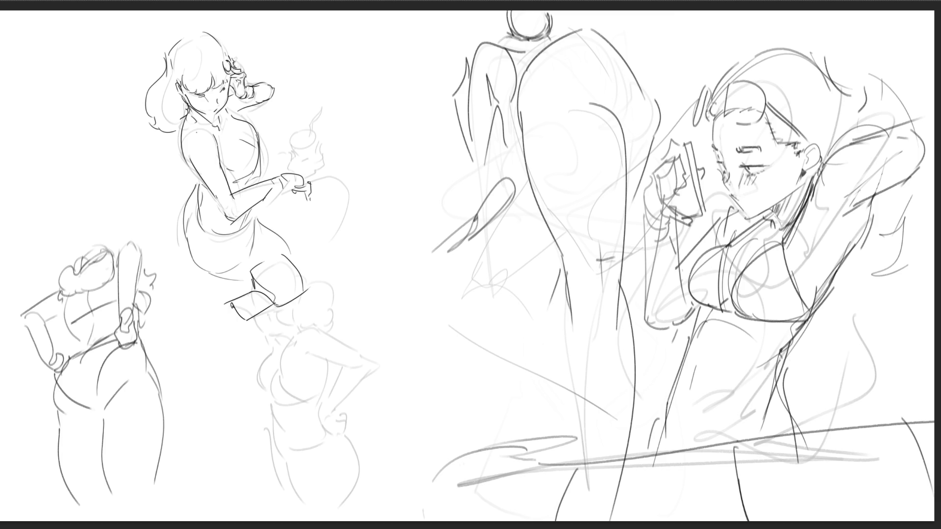
key(ctrl+z)
key(ctrl+z)
mouse_move(252, 273)
mouse_down()
mouse_move(269, 294)
mouse_move(310, 298)
mouse_up()
drag(306, 298, 291, 304)
mouse_move(253, 320)
mouse_down()
mouse_move(264, 336)
mouse_move(289, 325)
mouse_move(292, 338)
mouse_up()
key(ctrl+z)
key(ctrl+z)
key(ctrl+z)
- Draw her cheek, chin and a smooth curly hair curl
drag(270, 307, 296, 332)
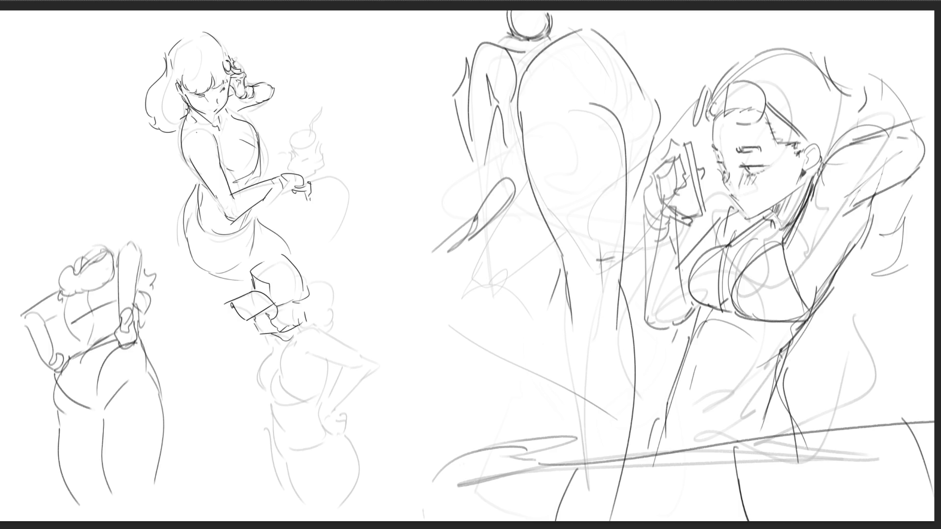
mouse_move(309, 274)
mouse_down()
mouse_move(332, 308)
mouse_move(329, 326)
mouse_up()
key(ctrl+z)
mouse_move(304, 294)
mouse_down()
mouse_move(343, 306)
mouse_move(347, 323)
mouse_up()
- Draw the lower figure's neck, shoulder, collar and two chest curves
drag(293, 333, 331, 344)
mouse_move(270, 349)
mouse_down()
mouse_move(277, 366)
mouse_move(292, 368)
mouse_move(255, 395)
mouse_move(273, 403)
mouse_up()
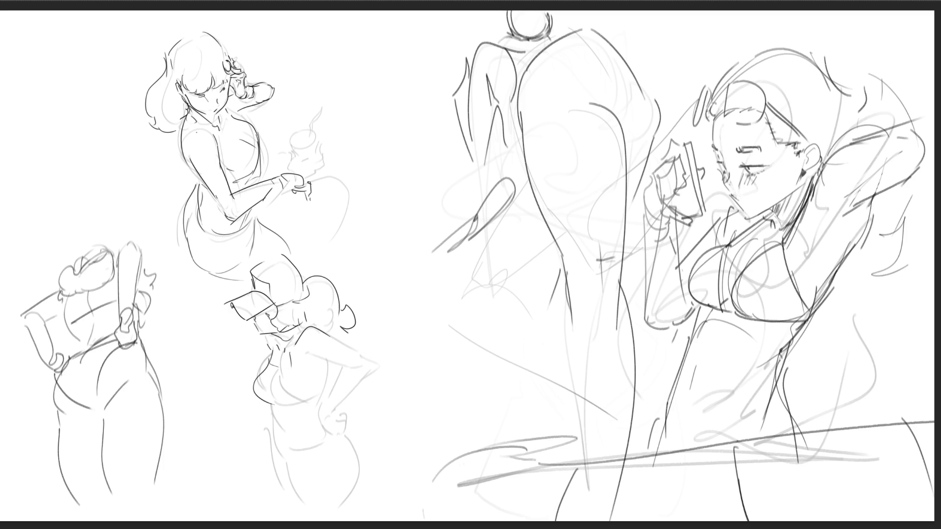
mouse_move(283, 370)
mouse_down()
mouse_move(294, 417)
mouse_move(322, 400)
mouse_up()
- Outline her raised arm, elbow and forearm, then erase the cup and steam sketch
mouse_move(314, 363)
mouse_down()
mouse_move(376, 361)
mouse_move(363, 371)
mouse_move(378, 387)
mouse_up()
key(ctrl+z)
drag(350, 373, 326, 408)
drag(378, 373, 332, 422)
drag(334, 414, 323, 419)
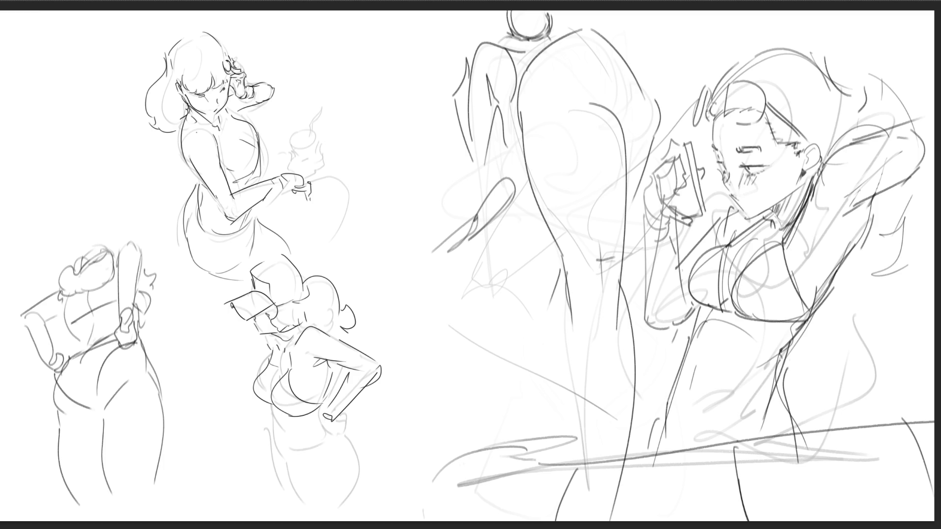
mouse_move(314, 116)
mouse_down()
mouse_move(297, 152)
mouse_move(321, 169)
mouse_move(339, 227)
mouse_up()
- Sketch a small new head with an ear or jaw curve in the blank area
drag(350, 47, 335, 69)
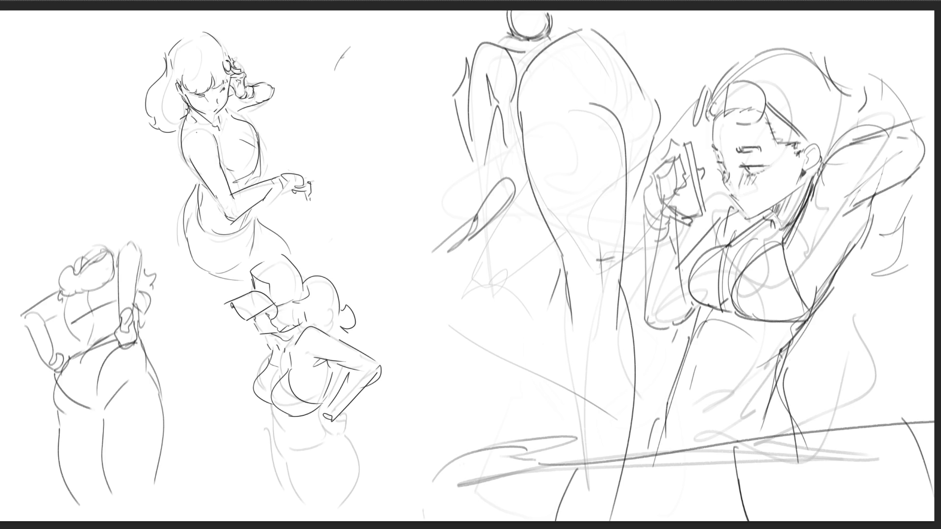
mouse_move(317, 85)
mouse_down()
mouse_move(327, 81)
mouse_move(312, 114)
mouse_move(322, 133)
mouse_move(351, 131)
mouse_up()
drag(364, 44, 385, 64)
mouse_move(356, 118)
mouse_down()
mouse_move(383, 119)
mouse_move(374, 129)
mouse_up()
drag(371, 87, 365, 108)
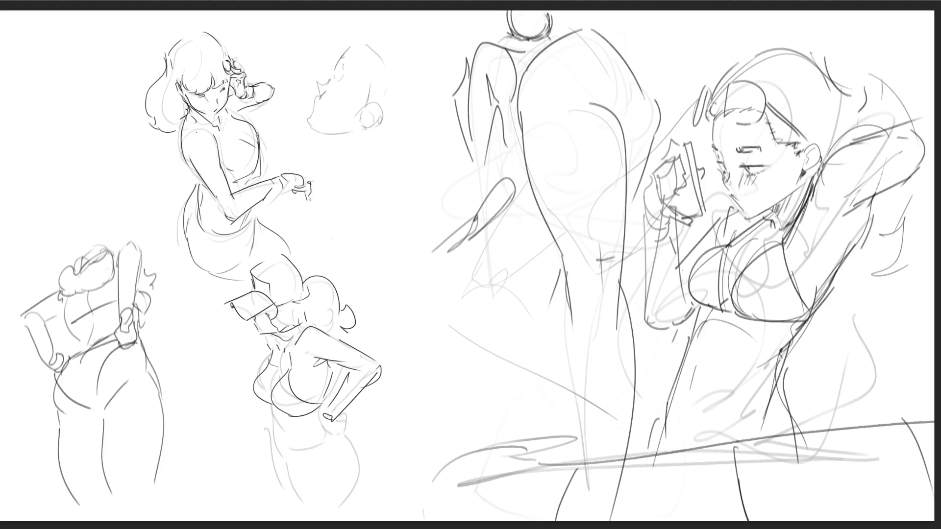
mouse_move(369, 48)
mouse_down()
mouse_move(372, 94)
mouse_move(346, 56)
mouse_up()
- Draw an oval head below it with an ear loop, eye, face lines and jaw
mouse_move(360, 161)
mouse_down()
mouse_move(371, 193)
mouse_move(429, 172)
mouse_move(431, 219)
mouse_up()
drag(369, 194, 431, 216)
drag(436, 181, 430, 223)
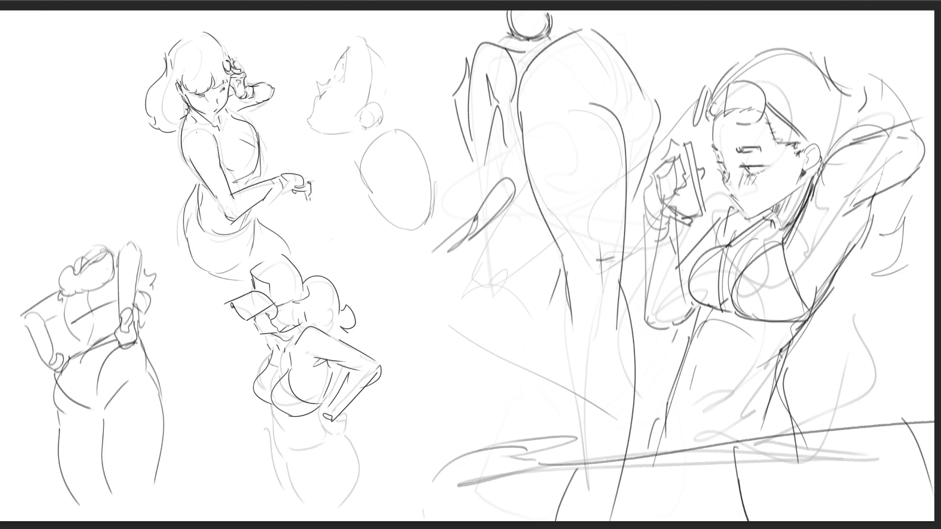
mouse_move(349, 187)
mouse_down()
mouse_move(366, 201)
mouse_move(426, 177)
mouse_move(389, 195)
mouse_move(422, 199)
mouse_move(428, 189)
mouse_move(395, 179)
mouse_up()
drag(380, 188, 421, 179)
drag(396, 228, 428, 216)
mouse_move(373, 207)
mouse_down()
mouse_move(390, 219)
mouse_move(434, 211)
mouse_up()
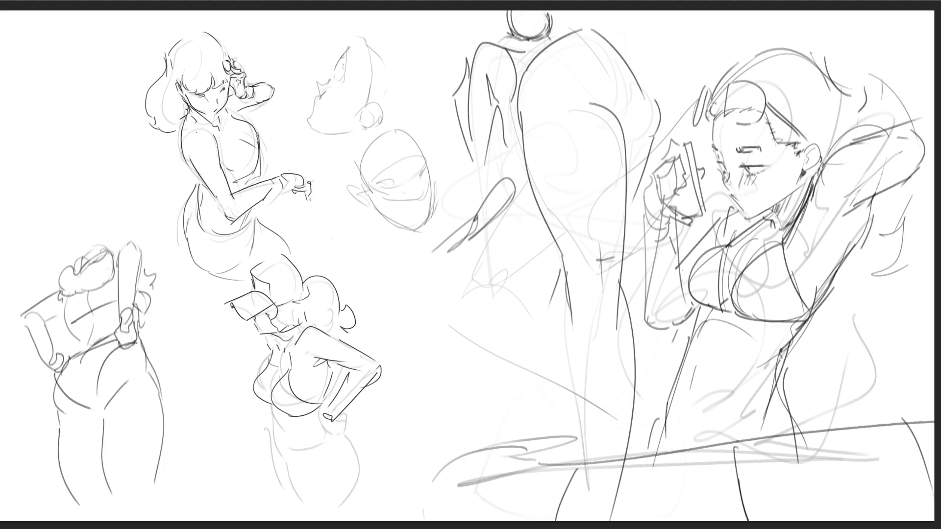
- Draw long lines down the tall figure's back and leg, then detail the oval head's eye
drag(637, 78, 654, 100)
key(ctrl+z)
mouse_move(518, 89)
mouse_down()
mouse_move(538, 88)
mouse_move(574, 243)
mouse_up()
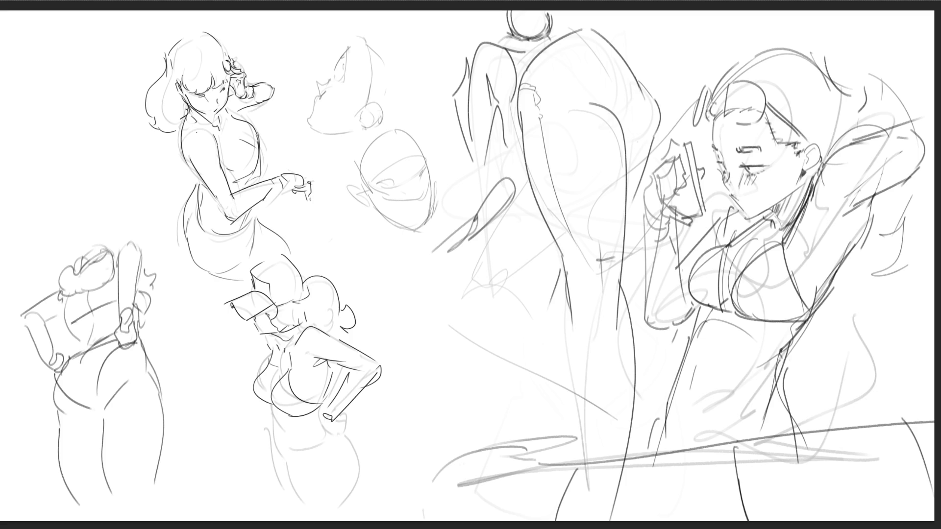
key(ctrl+z)
mouse_move(537, 116)
mouse_down()
mouse_move(579, 284)
mouse_move(596, 454)
mouse_up()
drag(576, 294, 597, 503)
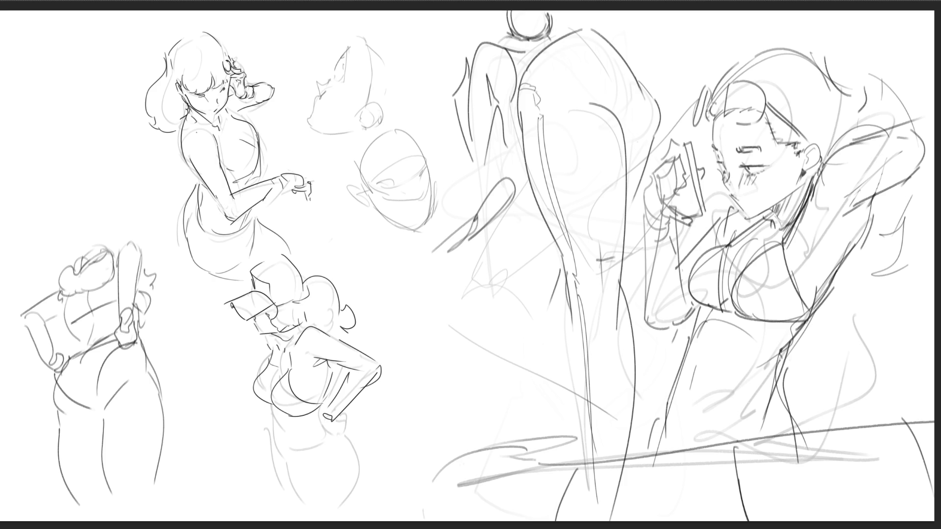
drag(382, 180, 389, 187)
- Add an eyebrow and redraw the centre head's cheek, chin, left jaw and ear
drag(384, 172, 393, 166)
drag(427, 161, 426, 172)
drag(435, 210, 429, 230)
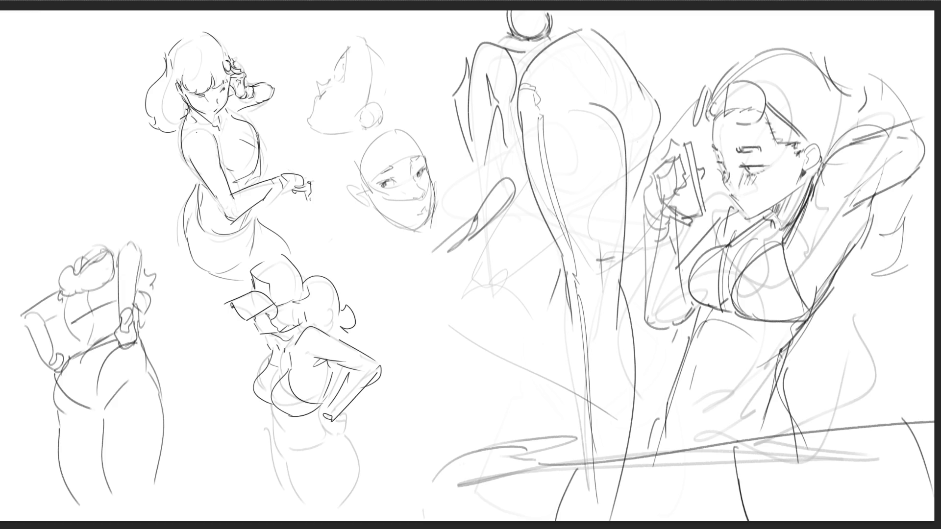
key(ctrl+z)
key(ctrl+z)
drag(426, 167, 433, 198)
drag(398, 226, 420, 225)
drag(367, 197, 404, 230)
key(ctrl+z)
drag(366, 195, 405, 228)
mouse_move(349, 190)
mouse_down()
mouse_move(361, 204)
mouse_move(364, 183)
mouse_move(359, 199)
mouse_up()
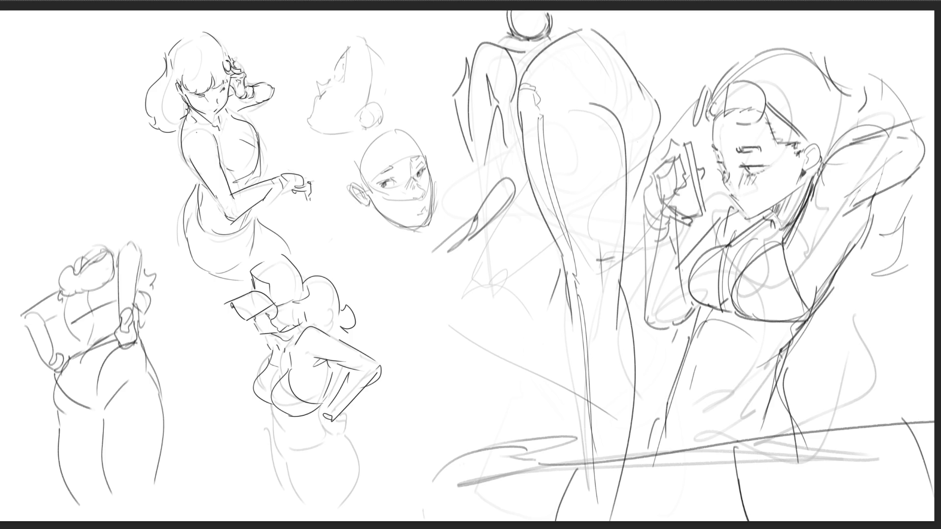
- Add a mark by the right eye and darken the left eye line
drag(415, 162, 421, 170)
mouse_move(395, 167)
mouse_down()
mouse_move(390, 177)
mouse_move(422, 185)
mouse_move(428, 209)
mouse_move(394, 222)
mouse_up()
key(ctrl+z)
drag(386, 182, 399, 180)
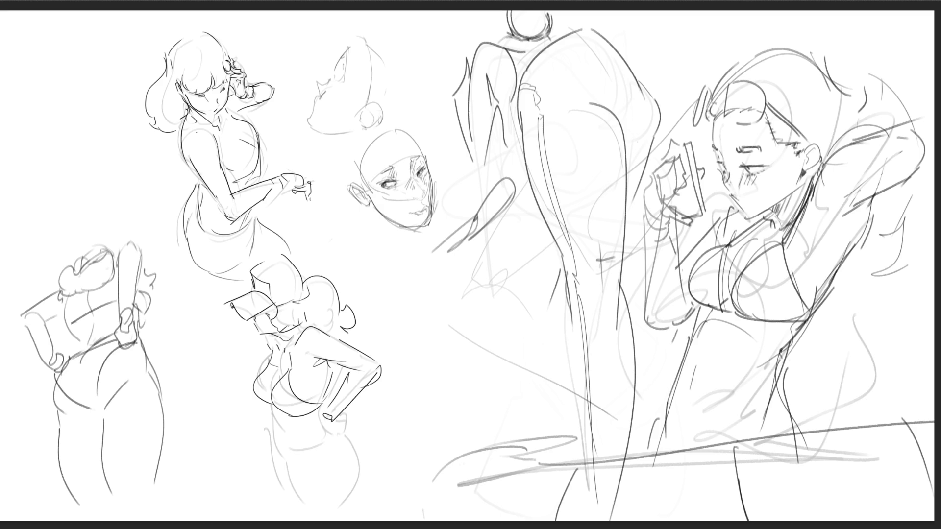
- Draw neck lines under the chin, darken the jaw, and hatch short vertical shading strokes
drag(375, 211, 381, 256)
drag(420, 227, 407, 259)
drag(373, 206, 395, 238)
drag(396, 223, 401, 247)
drag(404, 231, 404, 253)
drag(409, 225, 408, 241)
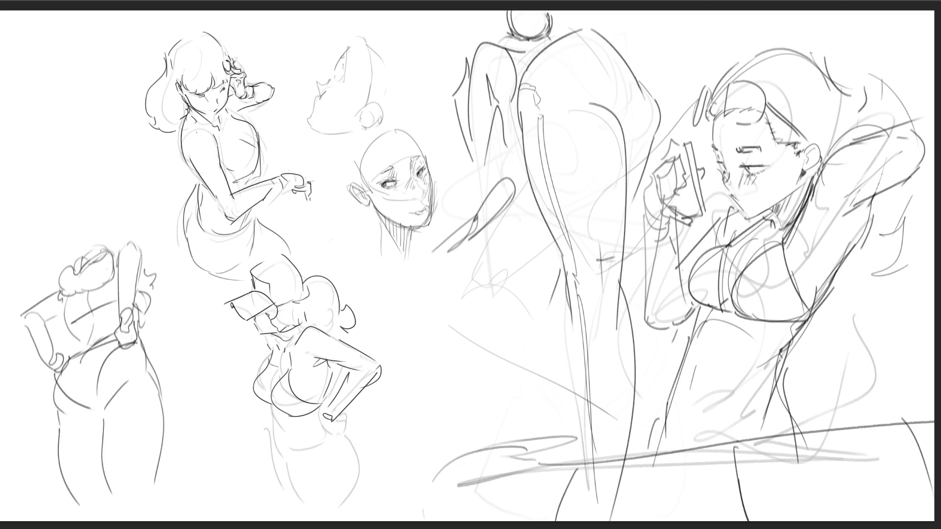
- Lighten the bald head and the fox-like head sketch with the eraser
drag(407, 139, 368, 211)
drag(417, 162, 385, 231)
drag(429, 177, 397, 240)
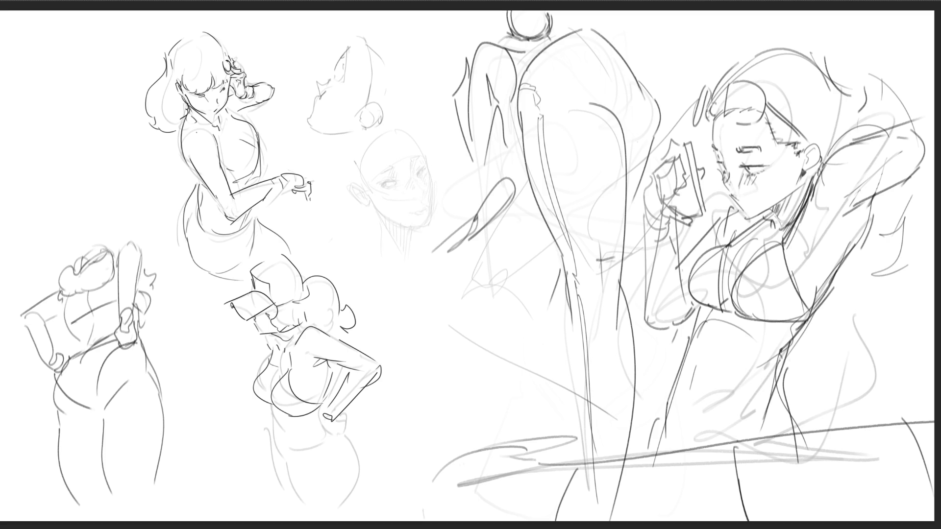
drag(387, 181, 382, 230)
drag(428, 164, 427, 223)
drag(371, 66, 380, 120)
drag(343, 49, 316, 115)
drag(365, 88, 377, 128)
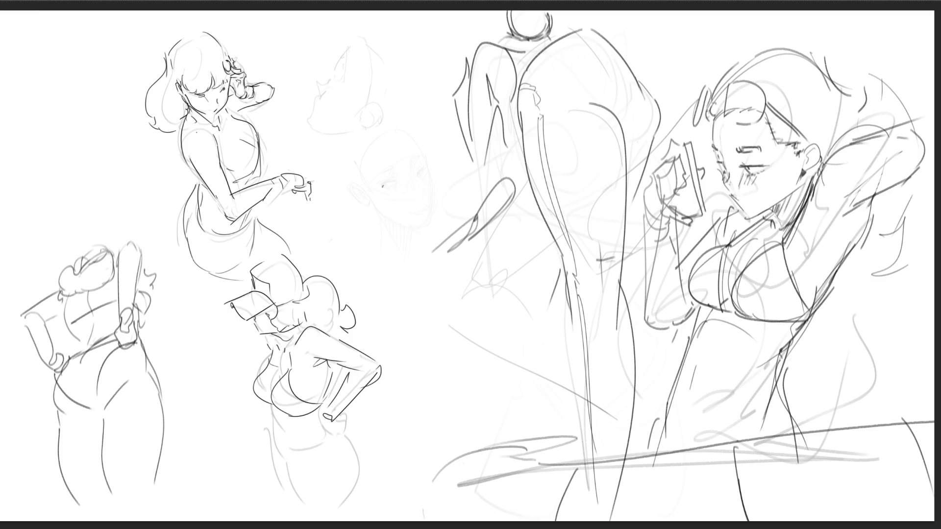
- Redraw the bald head's dark eye, right contour, neck lines and left ear
drag(379, 185, 392, 183)
mouse_move(423, 152)
mouse_down()
mouse_move(432, 217)
mouse_move(416, 224)
mouse_move(421, 245)
mouse_up()
mouse_move(378, 212)
mouse_down()
mouse_move(393, 246)
mouse_move(389, 223)
mouse_up()
mouse_move(351, 193)
mouse_down()
mouse_move(362, 206)
mouse_move(352, 194)
mouse_move(362, 196)
mouse_up()
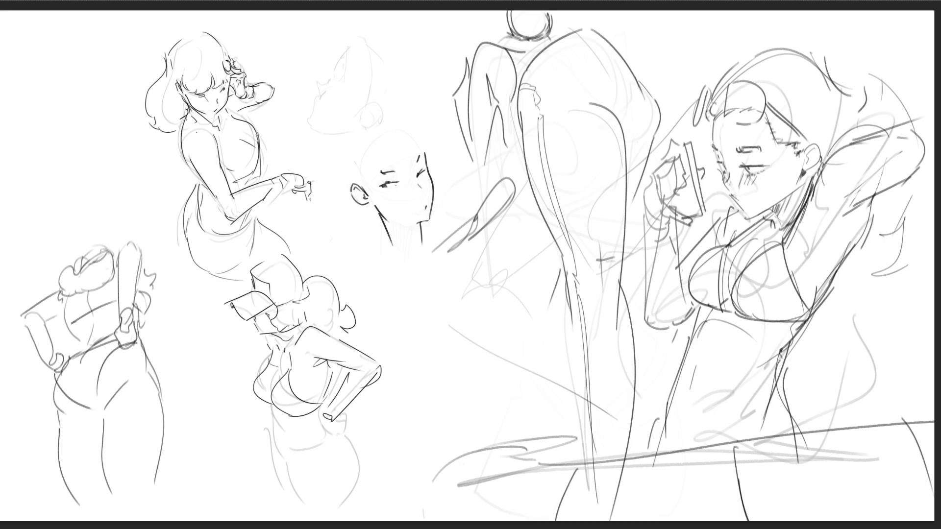
- Add line work near the ear and try short strokes along the skull top
drag(366, 176, 361, 191)
mouse_move(363, 141)
mouse_down()
mouse_move(359, 154)
mouse_move(392, 127)
mouse_move(377, 135)
mouse_up()
key(ctrl+z)
mouse_move(382, 135)
mouse_down()
mouse_move(403, 126)
mouse_move(420, 147)
mouse_up()
key(ctrl+z)
- Sketch the ear-jaw line and a larger skull arc above the bald head
drag(319, 163, 373, 213)
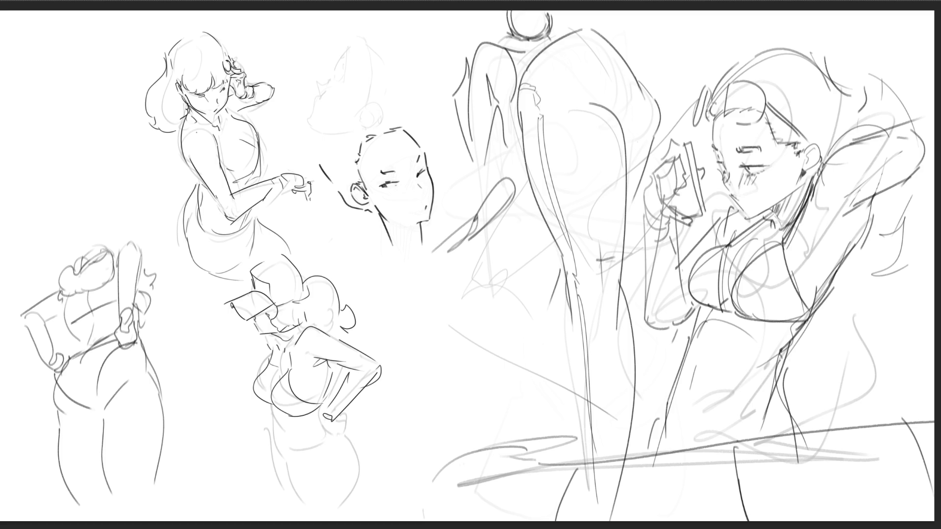
mouse_move(319, 125)
mouse_down()
mouse_move(320, 156)
mouse_move(377, 92)
mouse_move(411, 123)
mouse_move(395, 101)
mouse_move(416, 137)
mouse_up()
key(ctrl+z)
key(ctrl+z)
key(ctrl+z)
drag(330, 127, 323, 140)
drag(354, 110, 366, 102)
mouse_move(310, 118)
mouse_down()
mouse_move(318, 83)
mouse_move(346, 79)
mouse_up()
key(ctrl+z)
key(ctrl+z)
- Draw a hair bun atop the head and undo stray marks near the right woman's hand and arm
drag(319, 122, 345, 96)
mouse_move(349, 102)
mouse_down()
mouse_move(351, 81)
mouse_move(364, 99)
mouse_up()
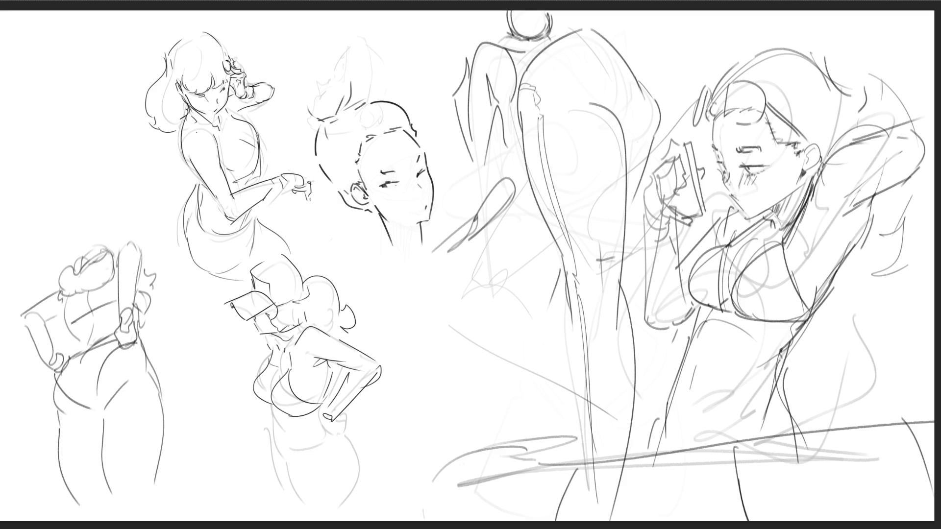
key(ctrl+z)
key(ctrl+z)
key(ctrl+z)
key(ctrl+z)
key(ctrl+z)
key(ctrl+z)
key(ctrl+z)
key(ctrl+z)
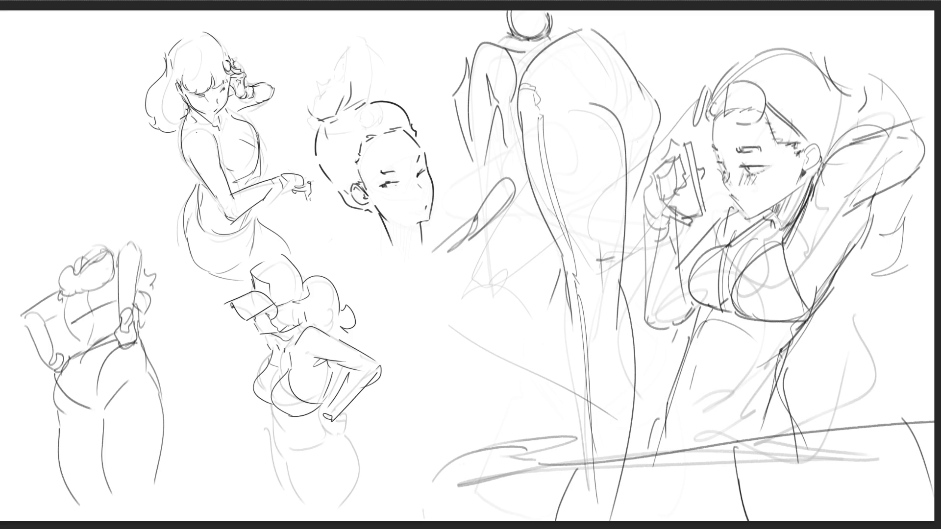
key(ctrl+z)
key(ctrl+z)
key(ctrl+z)
- Draw a curve along the arm and erase stray lines around the girl's chest contour
mouse_move(670, 242)
mouse_down()
mouse_move(680, 265)
mouse_move(671, 296)
mouse_up()
key(ctrl+z)
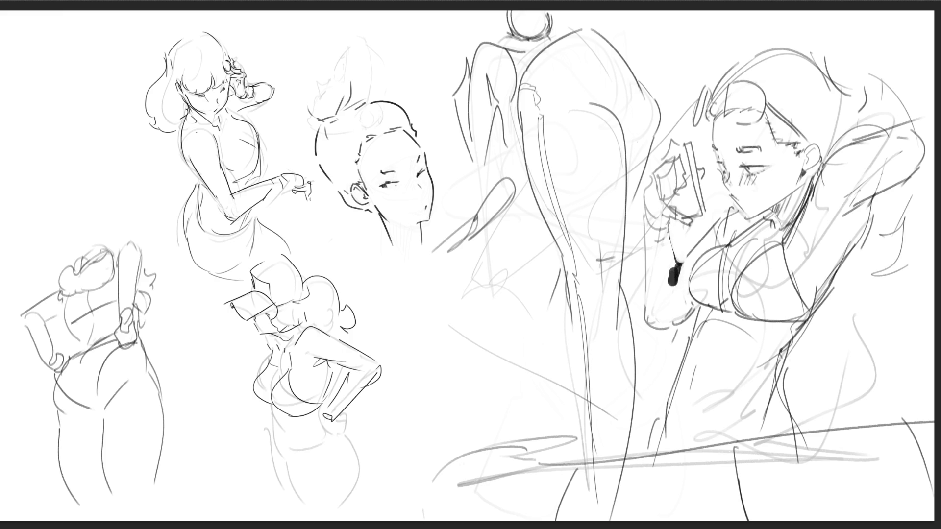
drag(683, 259, 670, 301)
drag(719, 252, 691, 282)
drag(718, 248, 712, 303)
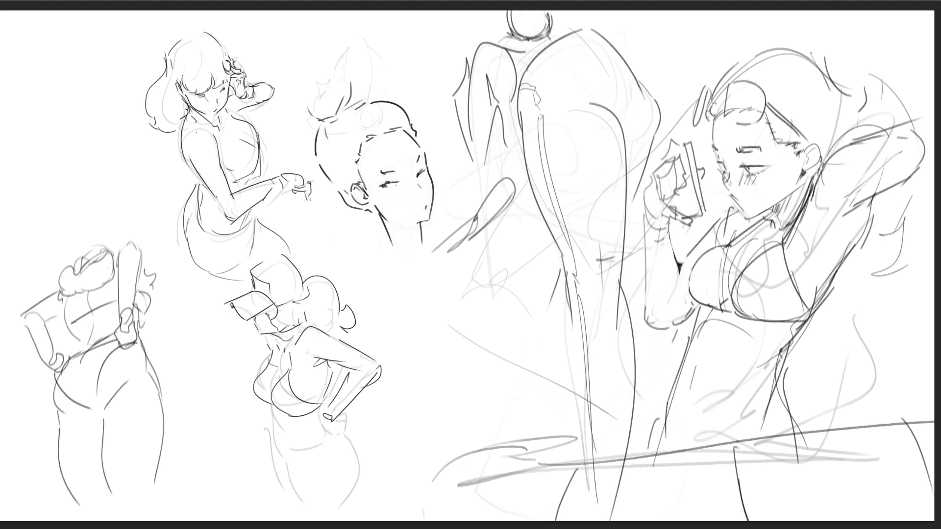
drag(698, 259, 690, 280)
mouse_move(773, 247)
mouse_down()
mouse_move(750, 286)
mouse_move(753, 301)
mouse_move(788, 279)
mouse_move(799, 296)
mouse_up()
drag(805, 253, 800, 267)
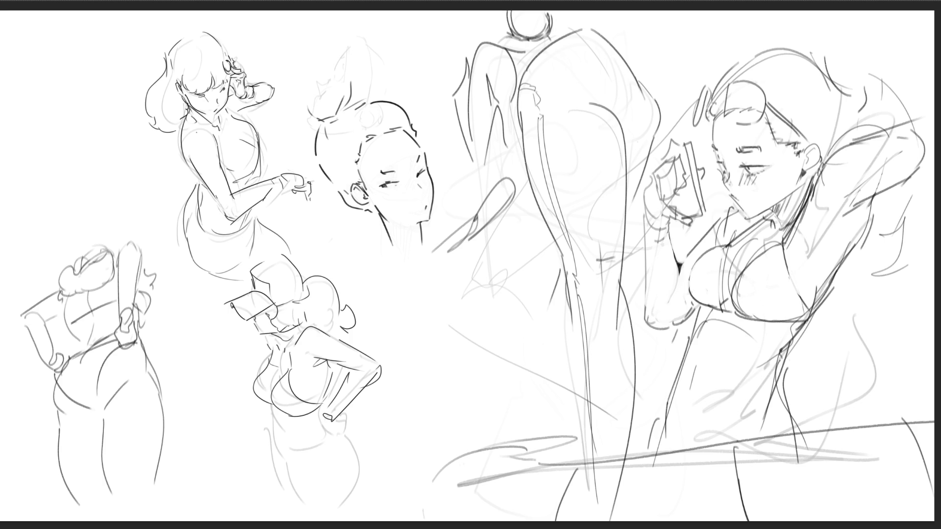
mouse_move(799, 223)
mouse_down()
mouse_move(790, 245)
mouse_move(747, 264)
mouse_up()
drag(742, 256, 731, 275)
- Erase the dark lines around the armpit, hair and raised arm
drag(829, 223, 808, 258)
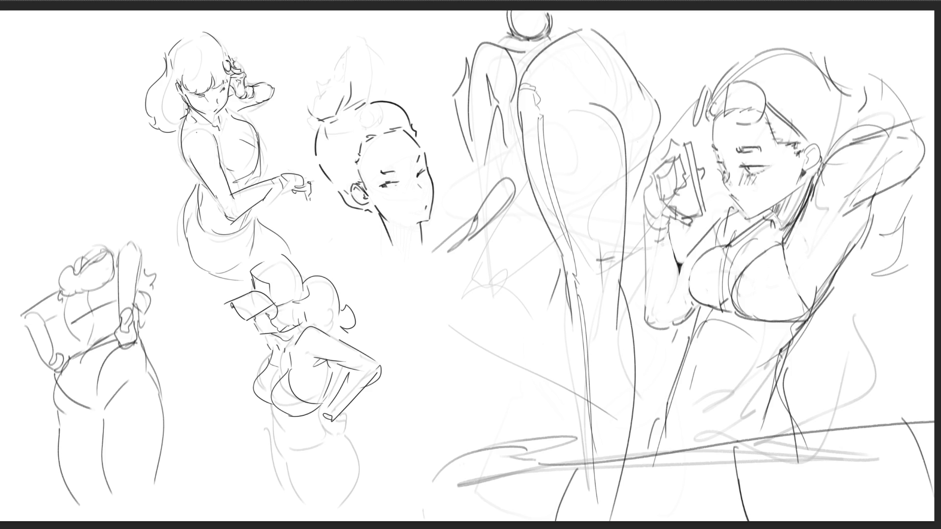
mouse_move(845, 200)
mouse_down()
mouse_move(839, 213)
mouse_move(815, 209)
mouse_up()
drag(841, 164, 830, 165)
drag(823, 176, 812, 203)
mouse_move(862, 183)
mouse_down()
mouse_move(878, 151)
mouse_move(832, 144)
mouse_move(920, 117)
mouse_up()
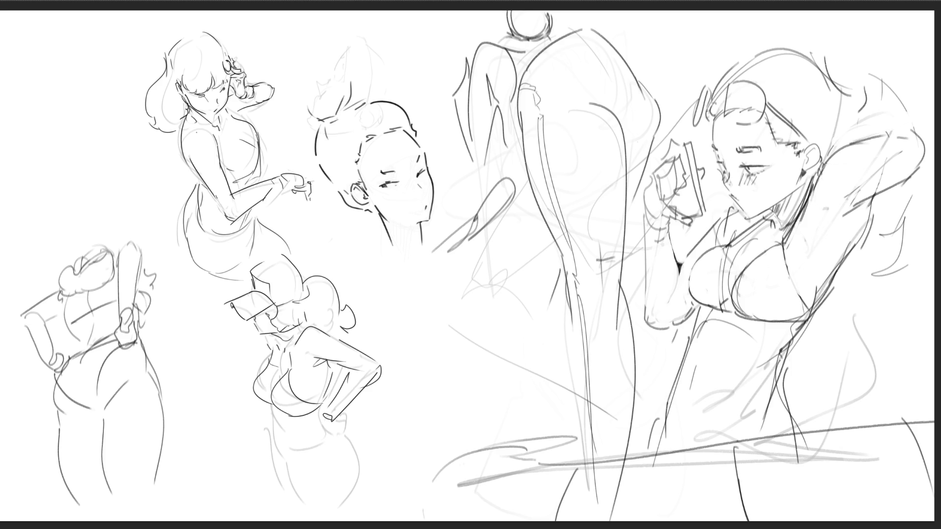
drag(901, 151, 845, 197)
drag(886, 143, 878, 154)
drag(924, 142, 922, 155)
- Redraw the raised arm's lines, undo the armpit shading, and add a curve under the chin
drag(880, 190, 829, 206)
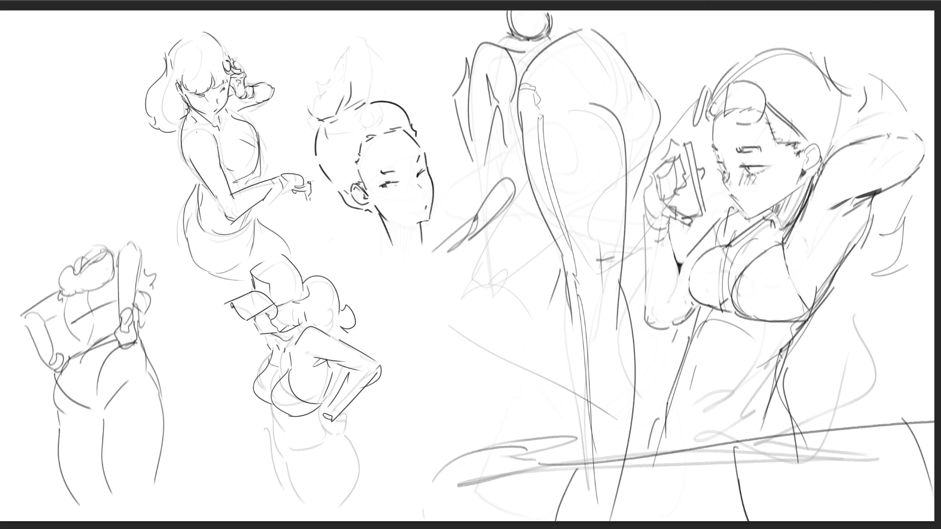
drag(859, 146, 903, 147)
drag(882, 194, 877, 221)
key(ctrl+z)
key(ctrl+z)
key(ctrl+z)
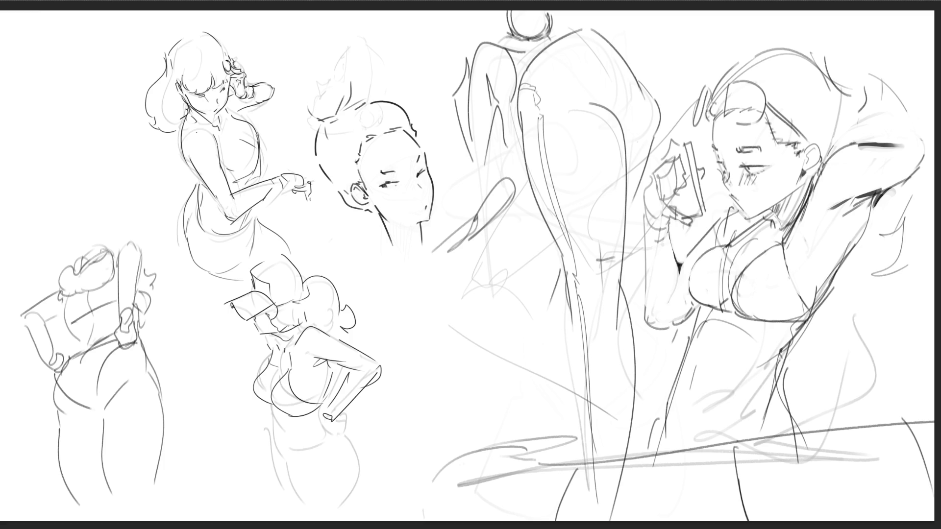
key(ctrl+z)
key(ctrl+z)
mouse_move(768, 208)
mouse_down()
mouse_move(782, 225)
mouse_move(782, 201)
mouse_up()
- Darken the hair's top and right edges and redraw the phone's right edge
drag(822, 157, 819, 167)
mouse_move(714, 87)
mouse_down()
mouse_move(757, 52)
mouse_move(849, 132)
mouse_up()
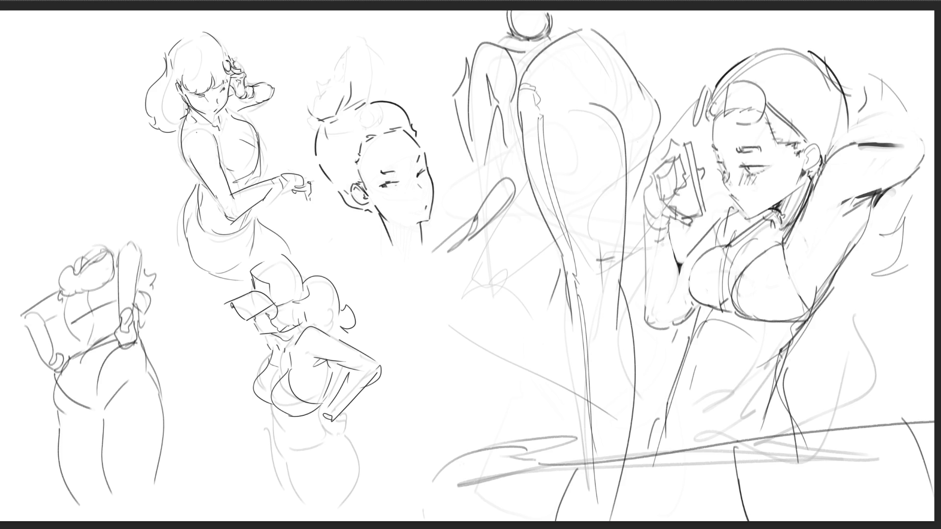
drag(842, 89, 854, 146)
drag(711, 122, 703, 199)
key(ctrl+z)
key(ctrl+z)
mouse_move(706, 152)
mouse_down()
mouse_move(704, 222)
mouse_move(715, 227)
mouse_up()
key(ctrl+z)
drag(715, 154, 707, 215)
drag(709, 213, 702, 233)
- Try cheek, jaw and hair-edge lines, then undo them
drag(716, 159, 714, 212)
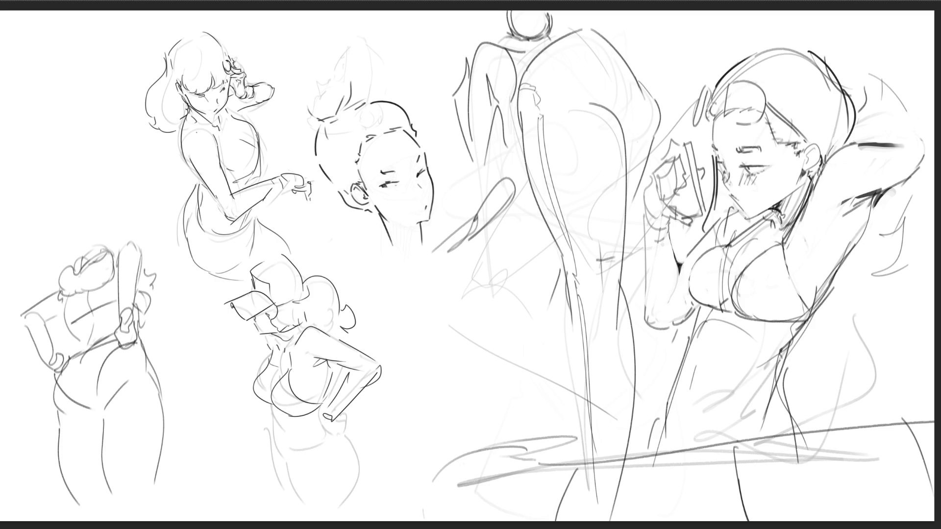
mouse_move(719, 171)
mouse_down()
mouse_move(716, 222)
mouse_move(728, 213)
mouse_up()
drag(737, 205, 733, 213)
key(ctrl+z)
key(ctrl+z)
key(ctrl+z)
drag(850, 92, 858, 130)
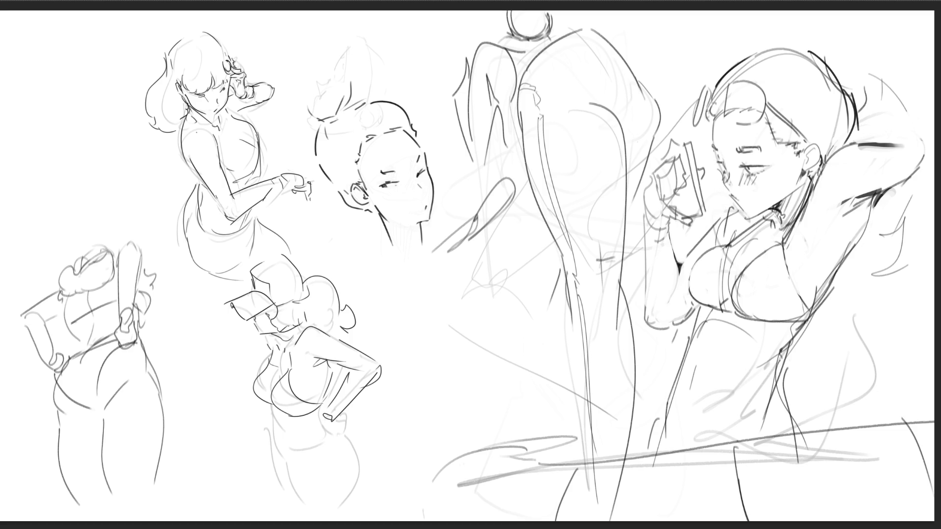
key(ctrl+z)
key(ctrl+z)
key(ctrl+z)
- Draw a long line down the figure's side, a torso curve, and an arm contour line
drag(855, 120, 858, 138)
drag(871, 201, 887, 288)
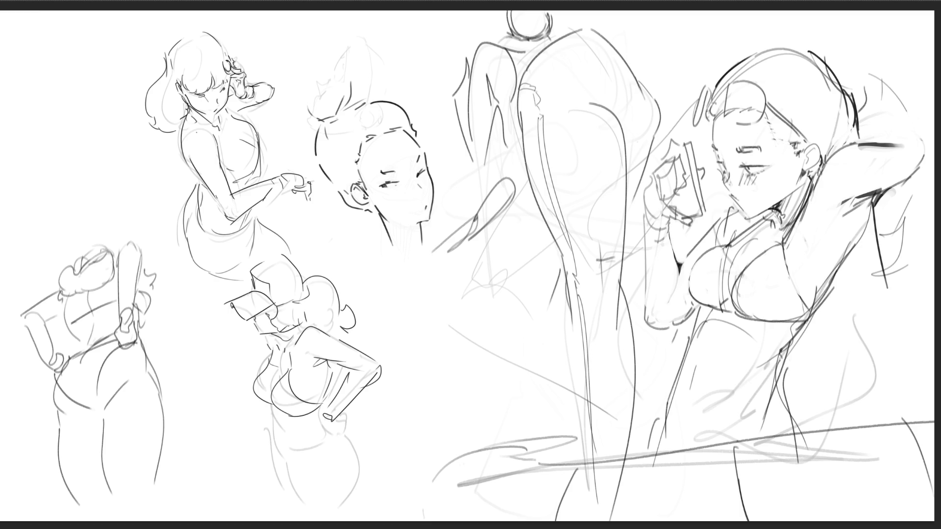
key(ctrl+z)
drag(873, 223, 888, 420)
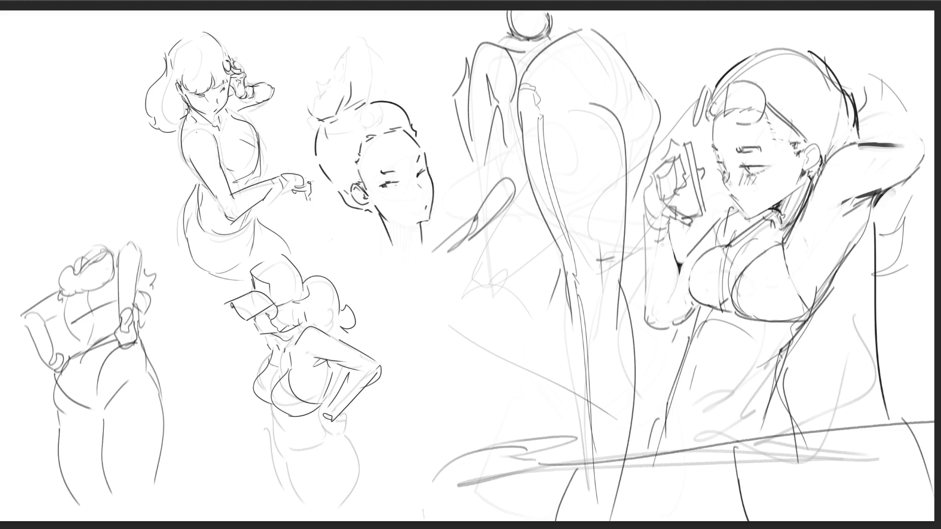
drag(800, 346, 813, 409)
mouse_move(812, 339)
mouse_down()
mouse_move(835, 428)
mouse_move(877, 429)
mouse_up()
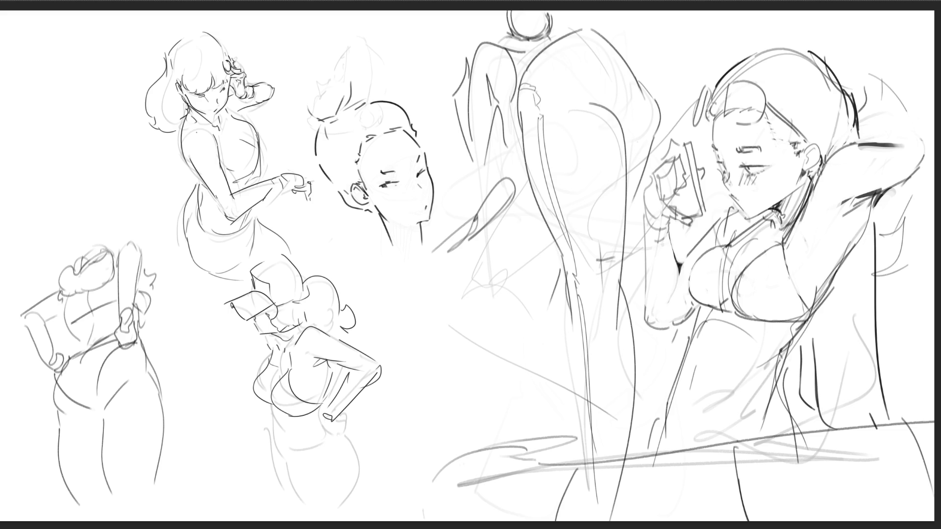
key(ctrl+z)
drag(679, 277, 668, 308)
- Erase the faint lines and dark vertical strokes around the lower body
drag(721, 392, 704, 434)
mouse_move(750, 367)
mouse_down()
mouse_move(727, 399)
mouse_move(764, 387)
mouse_move(696, 443)
mouse_move(723, 445)
mouse_up()
mouse_move(769, 401)
mouse_down()
mouse_move(762, 422)
mouse_move(786, 430)
mouse_up()
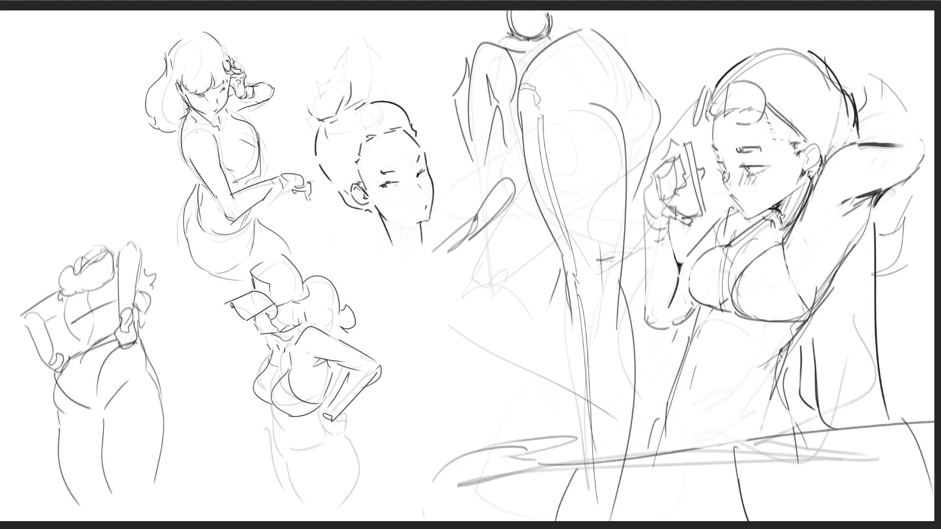
drag(784, 377, 800, 399)
mouse_move(814, 340)
mouse_down()
mouse_move(836, 422)
mouse_move(811, 409)
mouse_move(801, 385)
mouse_move(816, 419)
mouse_up()
- Go to the monkey and maid sheet and lasso the maid figure with the nearby head
click(811, 407)
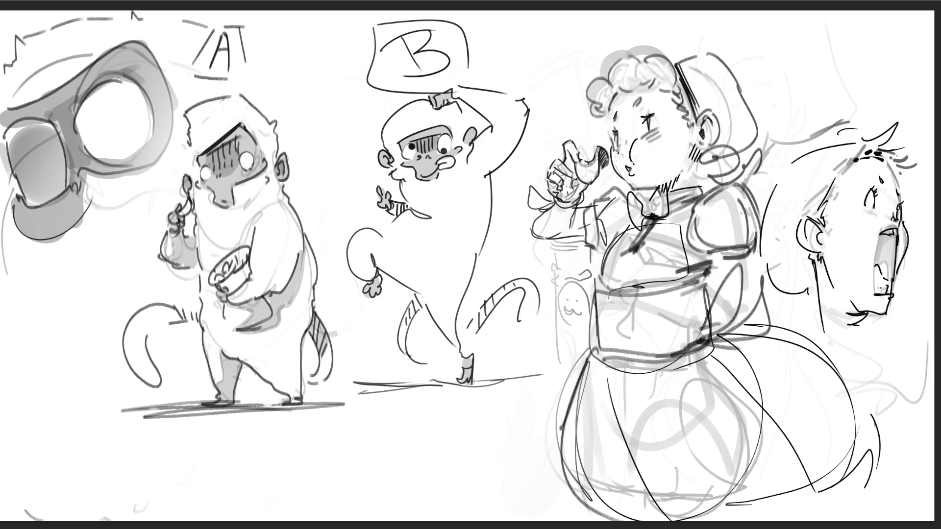
mouse_move(763, 100)
mouse_down()
mouse_move(605, 43)
mouse_move(523, 166)
mouse_move(551, 342)
mouse_move(544, 524)
mouse_move(909, 397)
mouse_move(815, 324)
mouse_move(767, 267)
mouse_move(790, 144)
mouse_move(766, 76)
mouse_up()
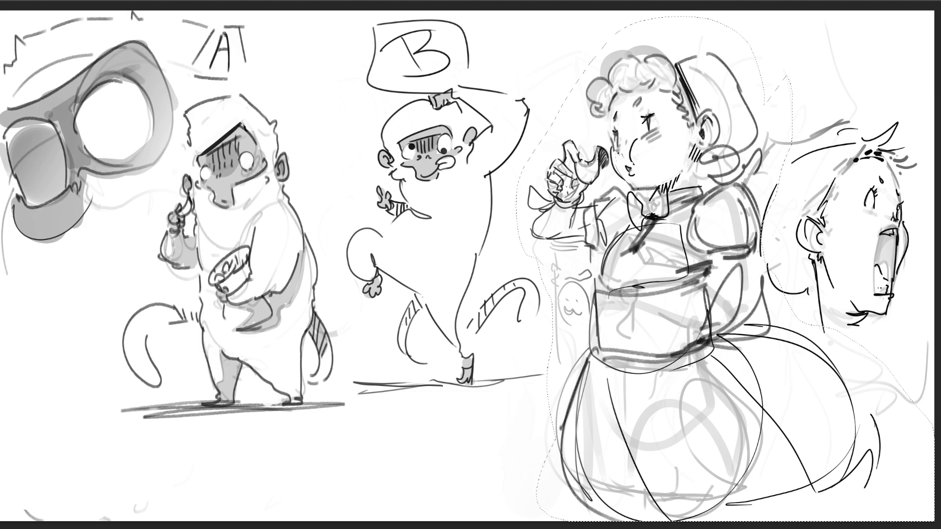
- Skew the selected maid figure slightly left, deselect, and erase strokes beside her shoulder
key(ctrl+t)
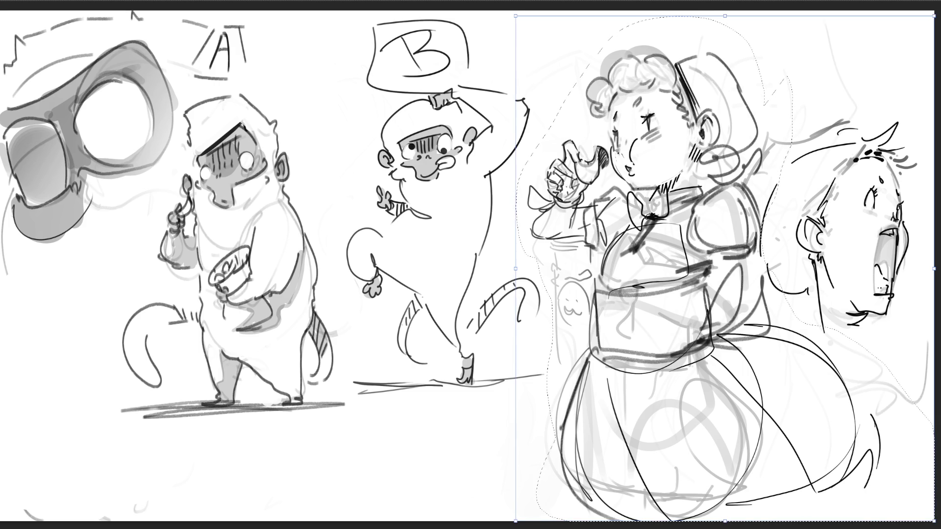
mouse_move(725, 15)
mouse_down()
mouse_move(715, 4)
mouse_move(729, 1)
mouse_move(700, 6)
mouse_up()
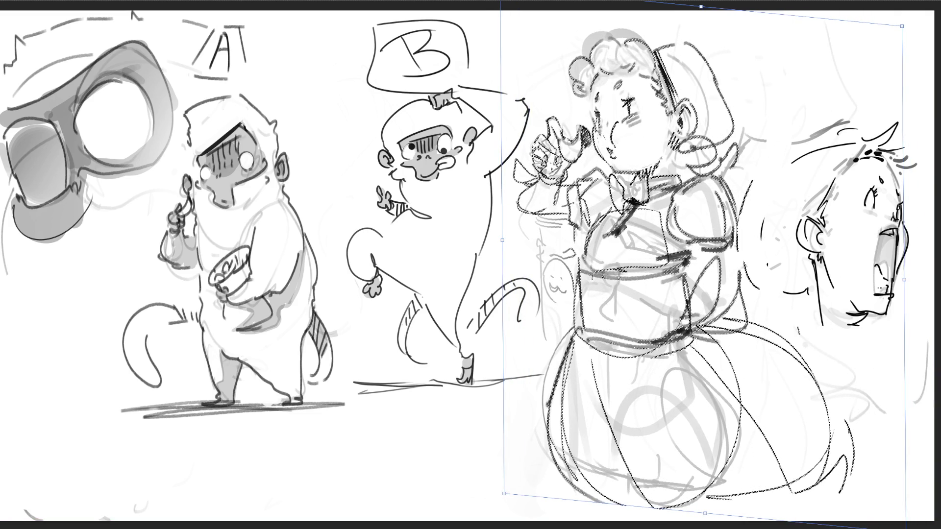
key(Return)
key(ctrl+d)
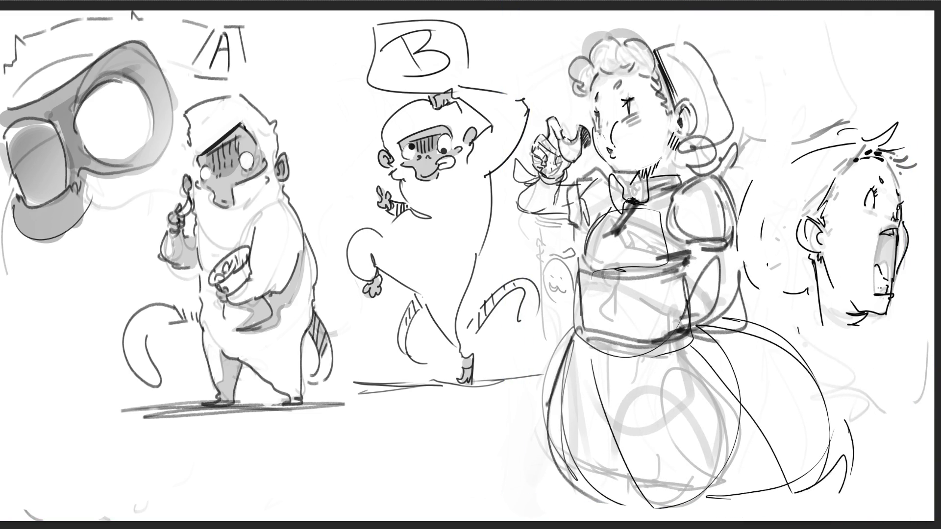
drag(750, 181, 762, 239)
drag(740, 206, 757, 288)
- Draw curling hair above the boy's head and strokes left of his neck
drag(857, 138, 767, 172)
mouse_move(844, 134)
mouse_down()
mouse_move(740, 192)
mouse_move(738, 205)
mouse_up()
drag(750, 272, 768, 278)
mouse_move(788, 246)
mouse_down()
mouse_move(764, 259)
mouse_move(779, 293)
mouse_up()
mouse_move(806, 257)
mouse_down()
mouse_move(769, 271)
mouse_move(807, 287)
mouse_up()
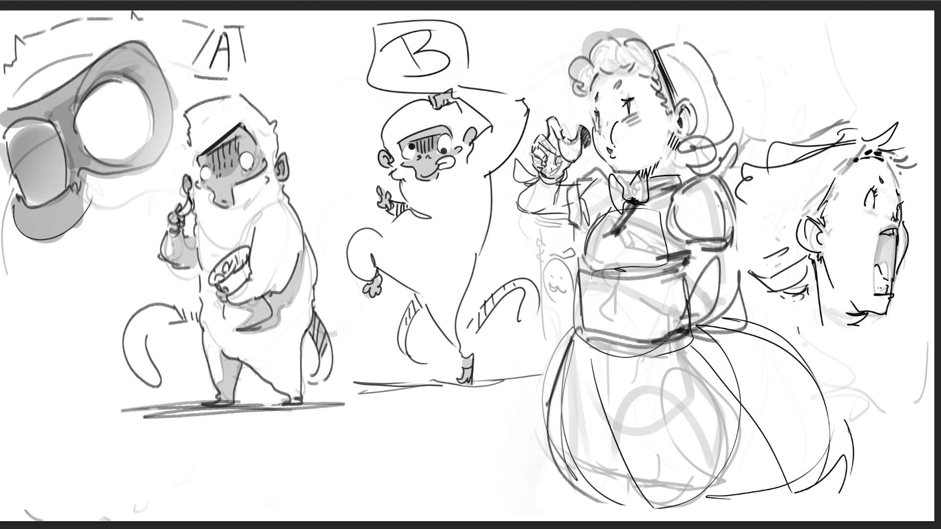
- Redraw the boy's chin and neck lines, erase the bodice box, and darken the waistband's left edge
drag(859, 322, 841, 347)
mouse_move(859, 322)
mouse_down()
mouse_move(885, 343)
mouse_move(836, 341)
mouse_move(857, 352)
mouse_up()
key(ctrl+z)
key(ctrl+z)
key(ctrl+z)
key(ctrl+z)
mouse_move(903, 294)
mouse_down()
mouse_move(919, 293)
mouse_move(882, 352)
mouse_move(922, 356)
mouse_move(905, 376)
mouse_up()
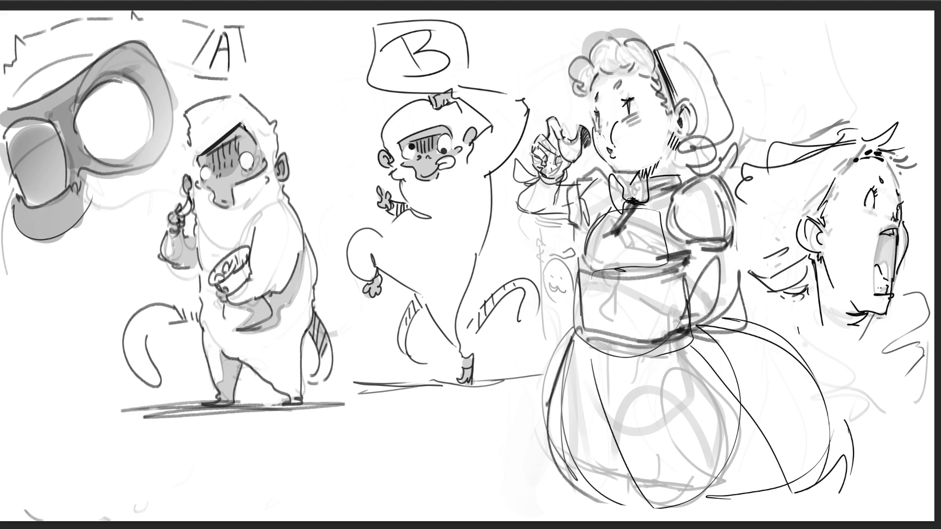
drag(822, 312, 803, 333)
mouse_move(659, 205)
mouse_down()
mouse_move(637, 218)
mouse_move(625, 245)
mouse_move(637, 250)
mouse_move(659, 220)
mouse_move(590, 249)
mouse_move(610, 207)
mouse_move(598, 228)
mouse_move(620, 264)
mouse_move(594, 259)
mouse_move(625, 266)
mouse_move(594, 272)
mouse_move(663, 278)
mouse_up()
drag(580, 271, 582, 343)
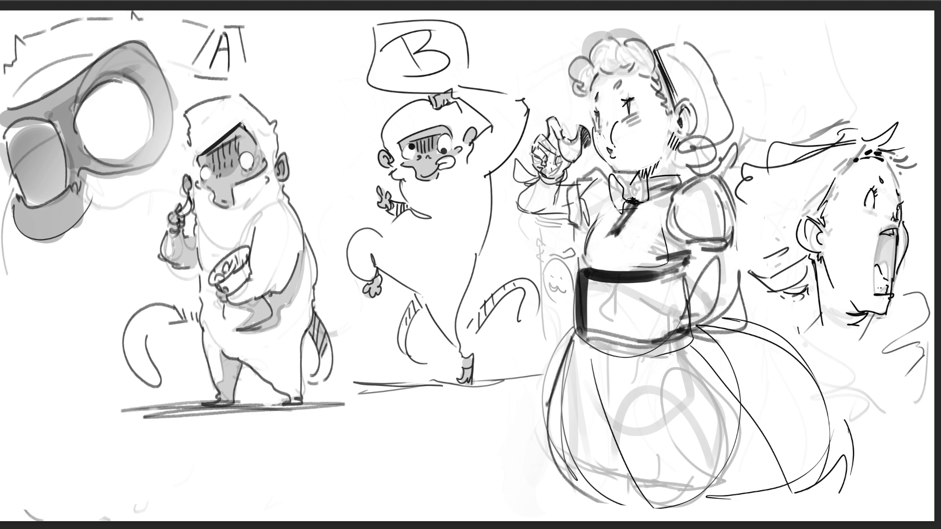
- Sketch the maid's arm down the dress's right side ending in a hand
drag(696, 239, 701, 317)
drag(731, 249, 723, 337)
drag(703, 278, 706, 419)
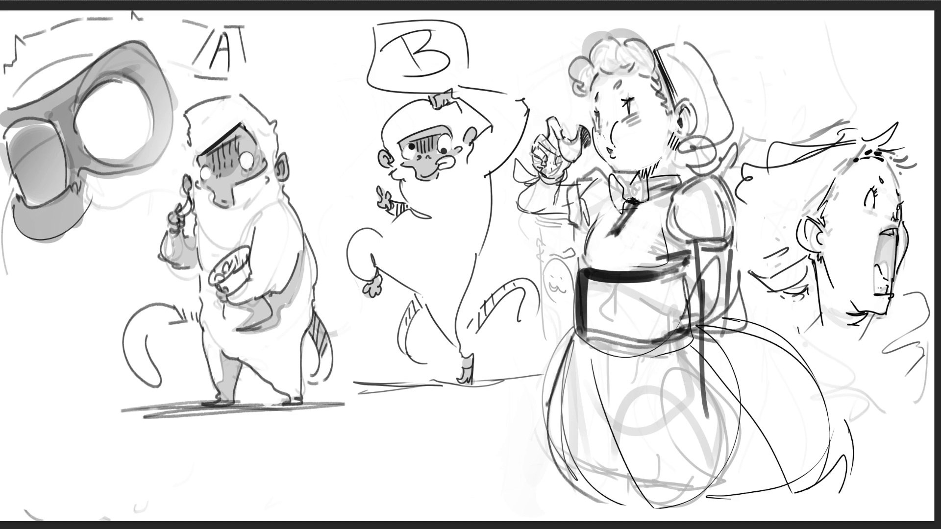
drag(735, 327, 715, 440)
drag(699, 395, 728, 417)
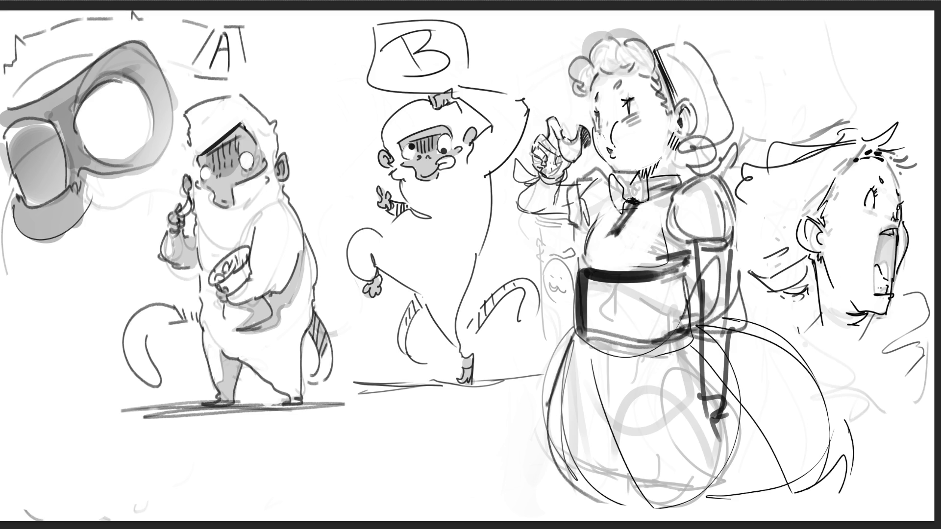
mouse_move(753, 381)
mouse_down()
mouse_move(721, 464)
mouse_move(735, 471)
mouse_up()
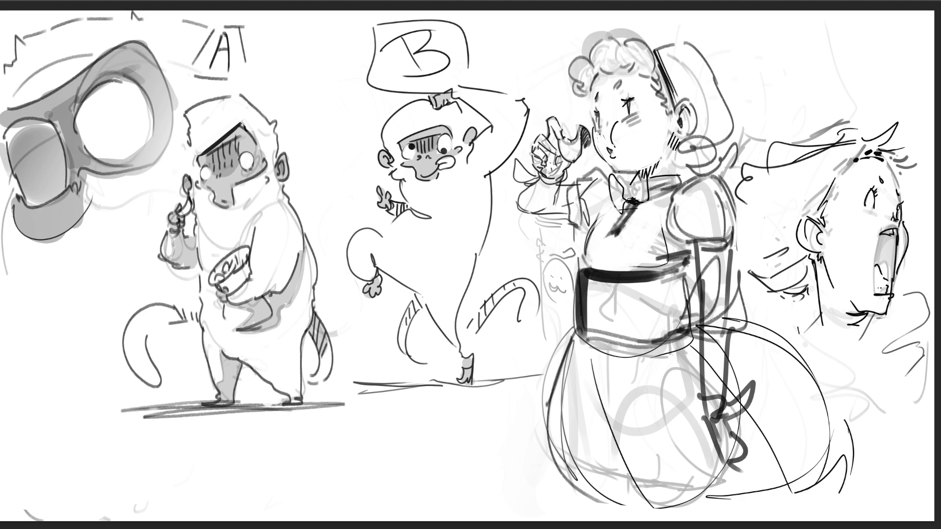
- Lighten the dark arm lines and fade the grey lines across the lower skirt
mouse_move(711, 254)
mouse_down()
mouse_move(706, 367)
mouse_move(720, 284)
mouse_up()
drag(715, 365, 714, 425)
drag(704, 262, 704, 335)
drag(705, 334, 710, 403)
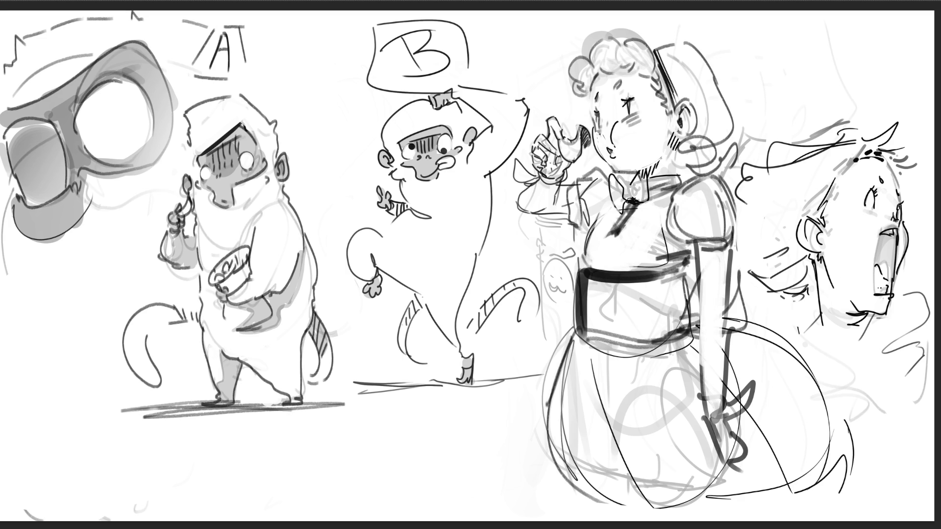
drag(700, 260, 704, 404)
mouse_move(688, 353)
mouse_down()
mouse_move(672, 371)
mouse_move(696, 490)
mouse_up()
drag(686, 371, 652, 461)
drag(647, 386, 624, 411)
drag(637, 382, 595, 487)
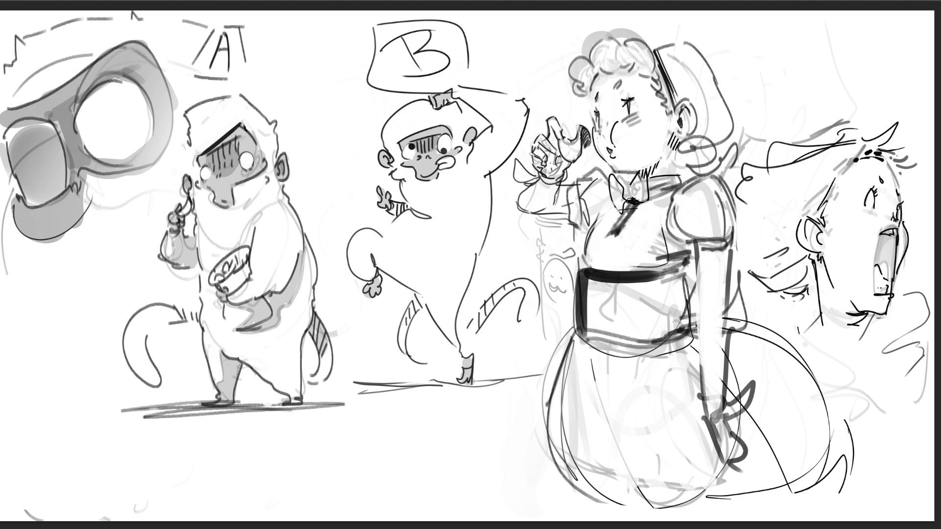
drag(596, 399, 612, 478)
drag(582, 385, 564, 475)
drag(607, 363, 607, 375)
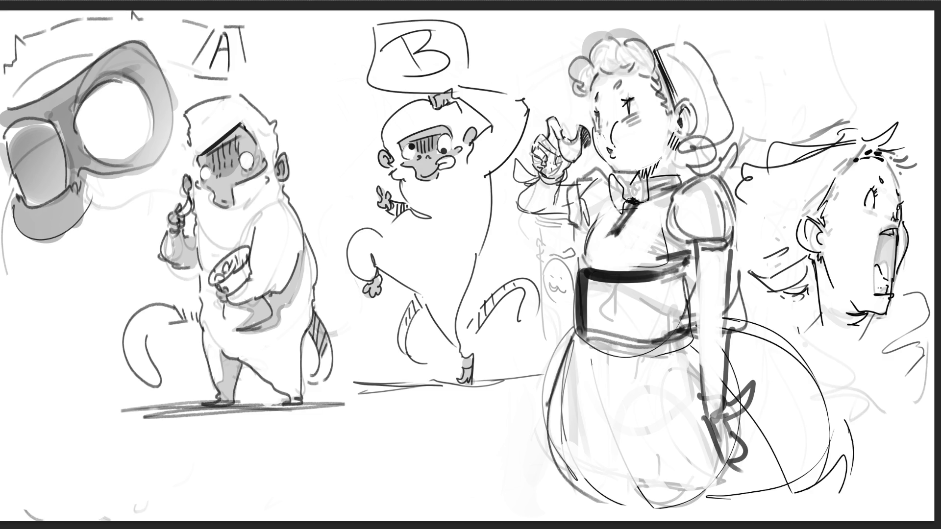
- Paint the maid's waist sash dark grey across the dress
mouse_move(578, 313)
mouse_down()
mouse_move(607, 338)
mouse_move(686, 294)
mouse_move(593, 303)
mouse_up()
drag(671, 274, 696, 326)
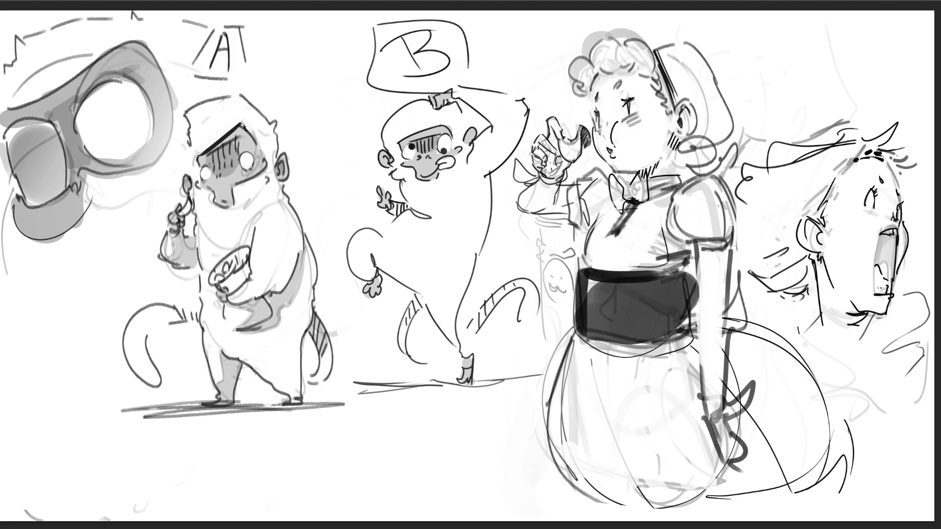
drag(686, 294, 699, 340)
mouse_move(578, 299)
mouse_down()
mouse_move(637, 271)
mouse_move(686, 267)
mouse_up()
drag(674, 264, 701, 299)
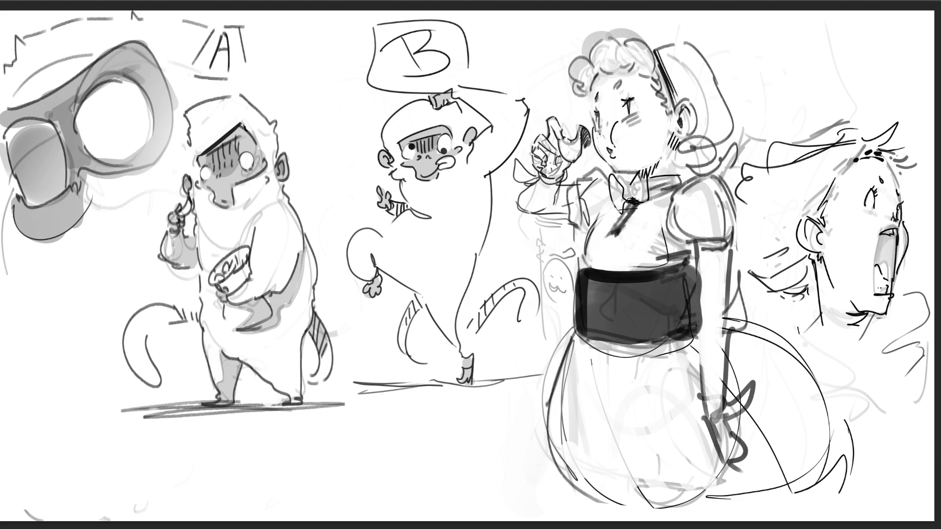
- Trim the sash's left edge and top-right corner and erase faint lines beside the maid
drag(578, 265, 579, 326)
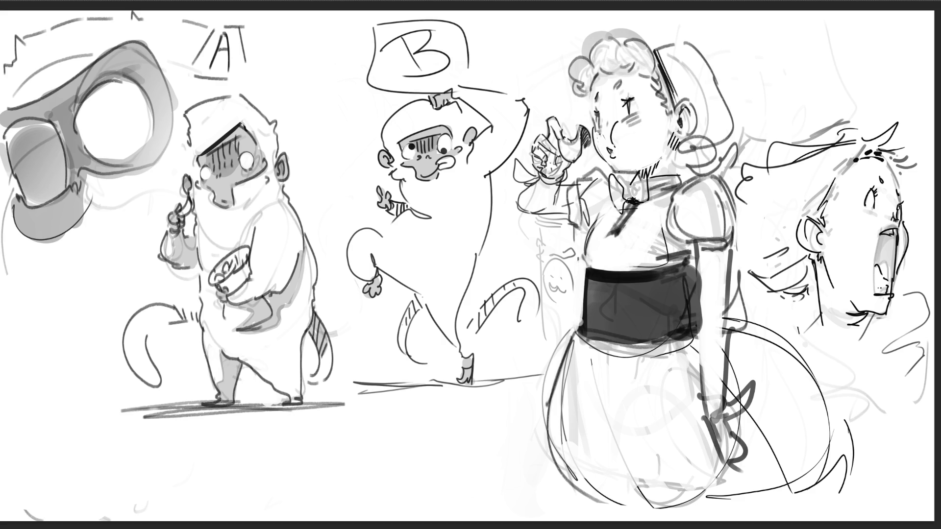
drag(690, 265, 690, 278)
mouse_move(536, 241)
mouse_down()
mouse_move(556, 297)
mouse_move(571, 267)
mouse_up()
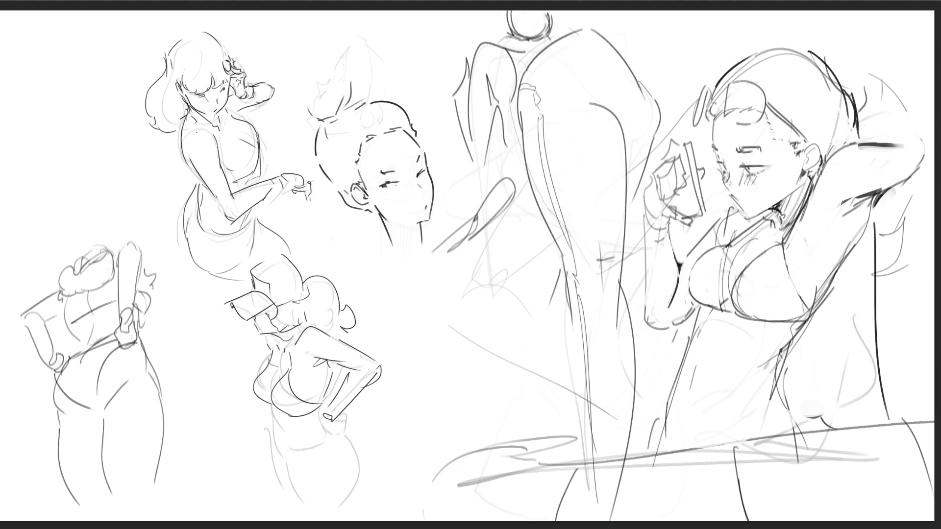
- Undo a stray diagonal stroke, erase lines between the figures, and darken the standing figure's head
key(ctrl+z)
mouse_move(456, 331)
mouse_down()
mouse_move(514, 296)
mouse_move(475, 275)
mouse_up()
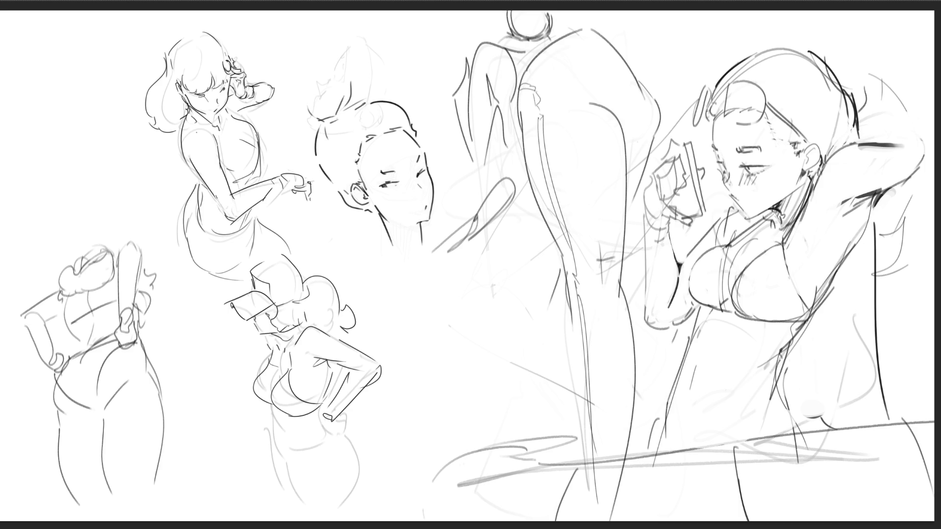
mouse_move(509, 32)
mouse_down()
mouse_move(498, 42)
mouse_move(549, 34)
mouse_move(548, 42)
mouse_move(572, 24)
mouse_up()
key(ctrl+z)
- Add strokes at the head and left shoulder, draw the foot, and ink the back and arm contour
drag(551, 17, 553, 29)
key(ctrl+z)
mouse_move(453, 98)
mouse_down()
mouse_move(466, 95)
mouse_move(448, 110)
mouse_move(465, 100)
mouse_move(466, 112)
mouse_up()
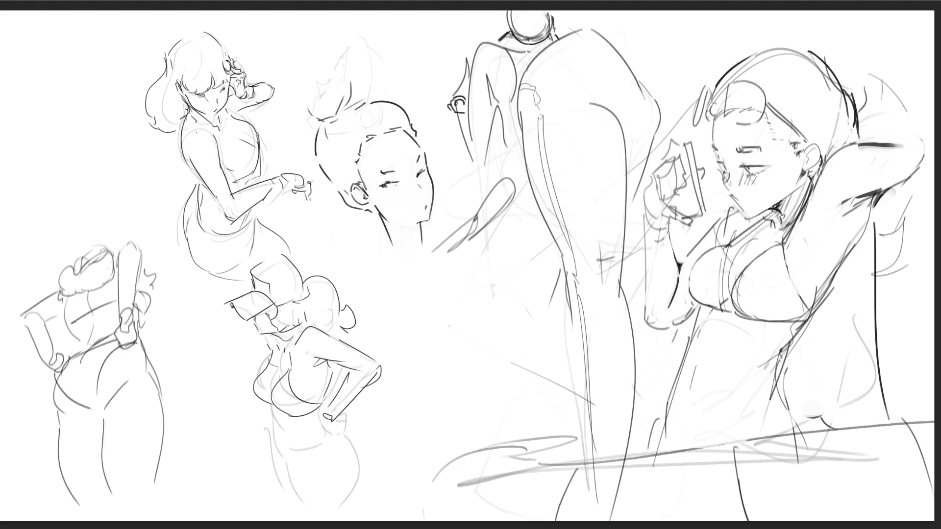
mouse_move(584, 487)
mouse_down()
mouse_move(587, 505)
mouse_move(613, 510)
mouse_up()
mouse_move(512, 98)
mouse_down()
mouse_move(505, 108)
mouse_move(518, 127)
mouse_move(511, 164)
mouse_up()
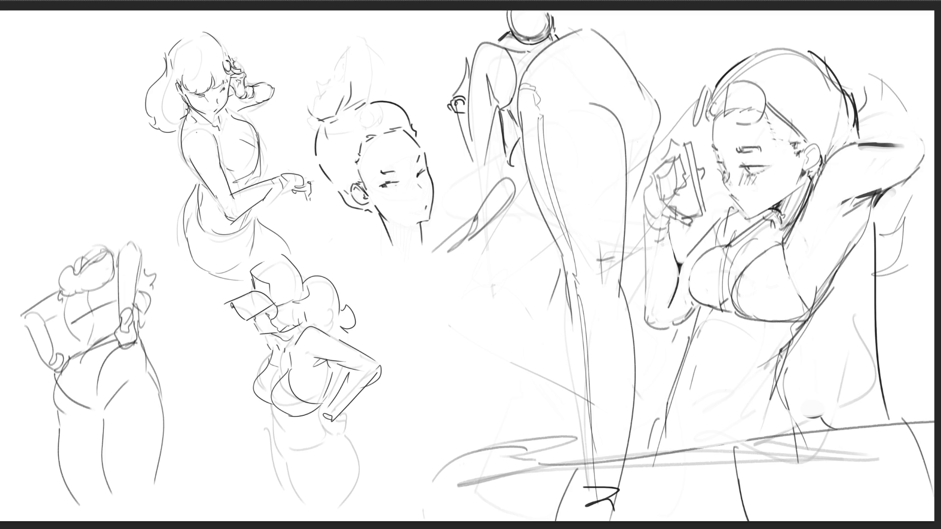
- Extend the standing figure's arm curve, hatch beside her leg, and redraw the right figure's phone hand
drag(513, 166, 523, 162)
drag(505, 109, 518, 134)
drag(647, 366, 661, 400)
mouse_move(671, 144)
mouse_down()
mouse_move(663, 158)
mouse_move(681, 142)
mouse_up()
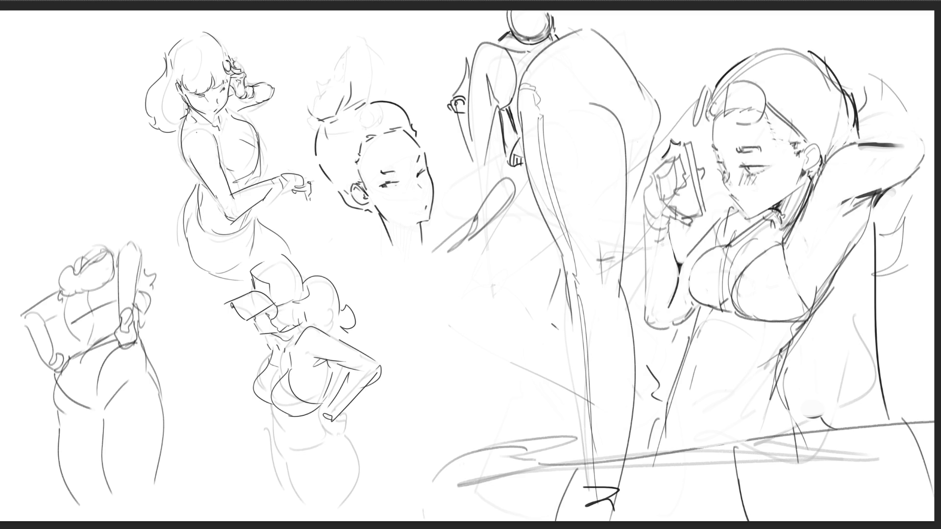
mouse_move(650, 180)
mouse_down()
mouse_move(662, 163)
mouse_move(681, 168)
mouse_move(684, 183)
mouse_move(660, 199)
mouse_move(656, 185)
mouse_move(647, 189)
mouse_move(650, 214)
mouse_move(690, 223)
mouse_up()
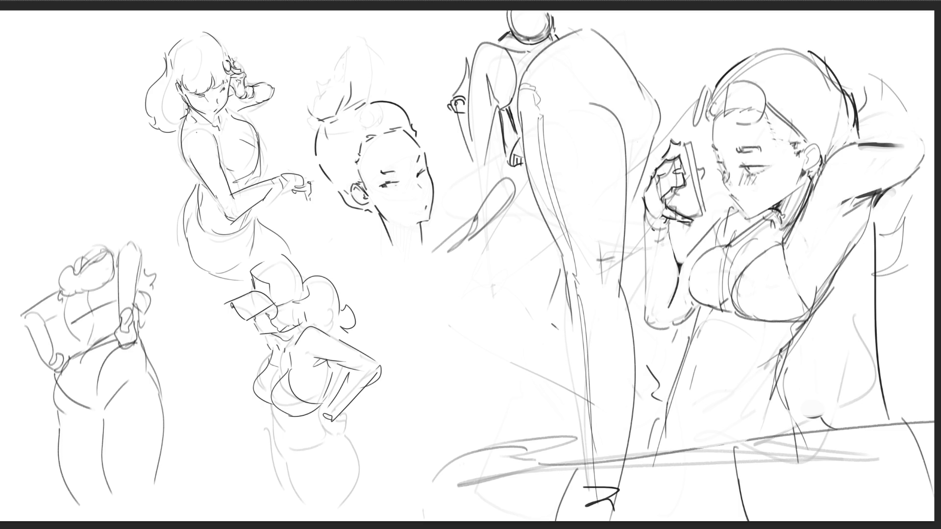
- Ink the right figure's wrist and the left contour of her forearm
mouse_move(645, 213)
mouse_down()
mouse_move(665, 228)
mouse_move(657, 238)
mouse_move(676, 263)
mouse_up()
drag(646, 229, 643, 330)
key(ctrl+z)
drag(646, 247, 655, 333)
key(ctrl+z)
drag(646, 241, 649, 324)
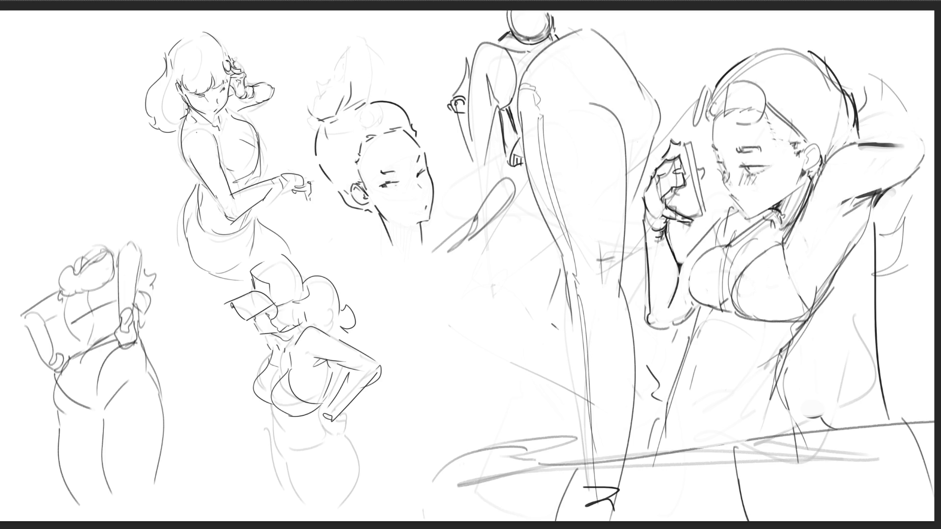
drag(679, 277, 678, 301)
key(ctrl+z)
- Ink the phone's top edge, darken the hair clip, and curve the bun's edge
mouse_move(669, 158)
mouse_down()
mouse_move(680, 146)
mouse_move(701, 227)
mouse_move(704, 220)
mouse_up()
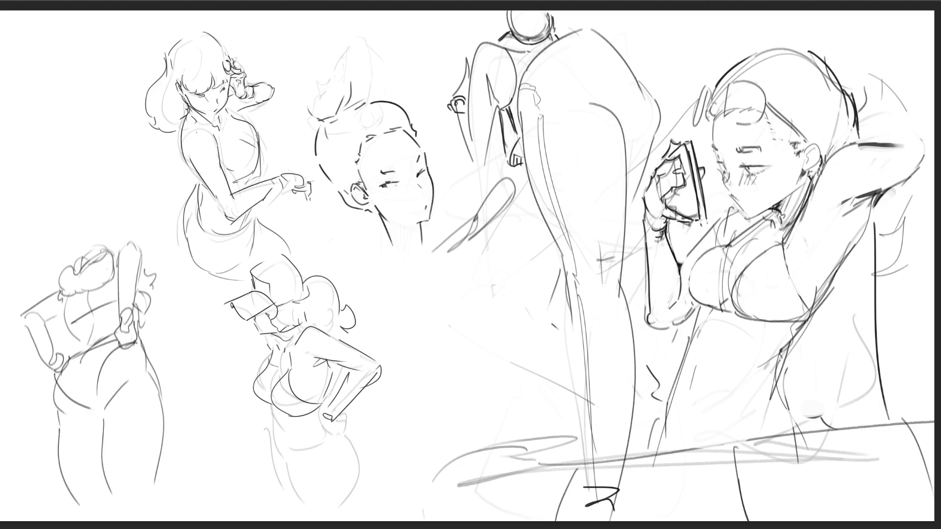
mouse_move(710, 89)
mouse_down()
mouse_move(705, 119)
mouse_move(713, 105)
mouse_up()
mouse_move(722, 101)
mouse_down()
mouse_move(714, 97)
mouse_move(723, 115)
mouse_up()
- Draw a sunglasses frame over the hair bun and refine both lenses
mouse_move(730, 82)
mouse_down()
mouse_move(727, 108)
mouse_move(758, 77)
mouse_move(769, 92)
mouse_move(765, 114)
mouse_move(696, 123)
mouse_move(707, 127)
mouse_up()
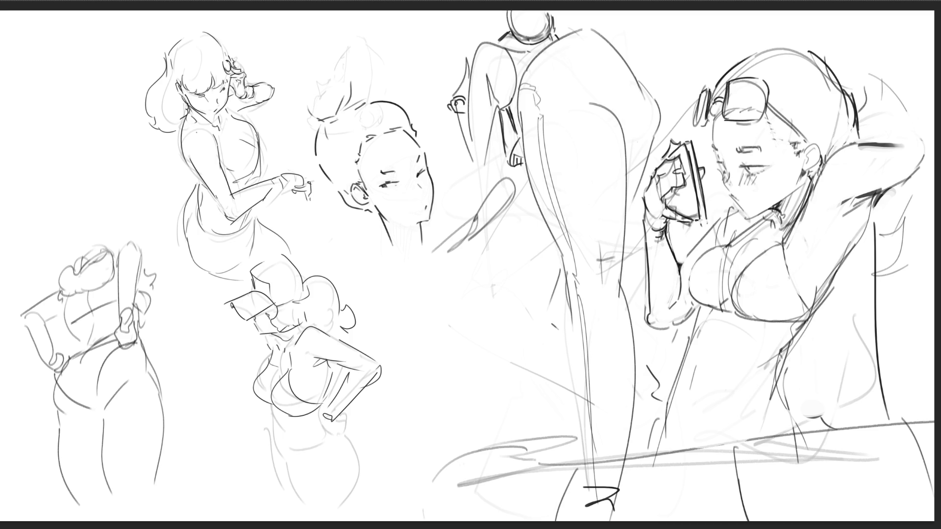
drag(708, 116, 711, 131)
mouse_move(767, 101)
mouse_down()
mouse_move(765, 120)
mouse_move(772, 95)
mouse_move(809, 139)
mouse_up()
- Select the lower-left figure, stretch it taller and skew it rightward, then commit and deselect
mouse_move(174, 343)
mouse_down()
mouse_move(87, 231)
mouse_move(176, 514)
mouse_move(174, 343)
mouse_up()
drag(5, 479, 156, 436)
key(ctrl+z)
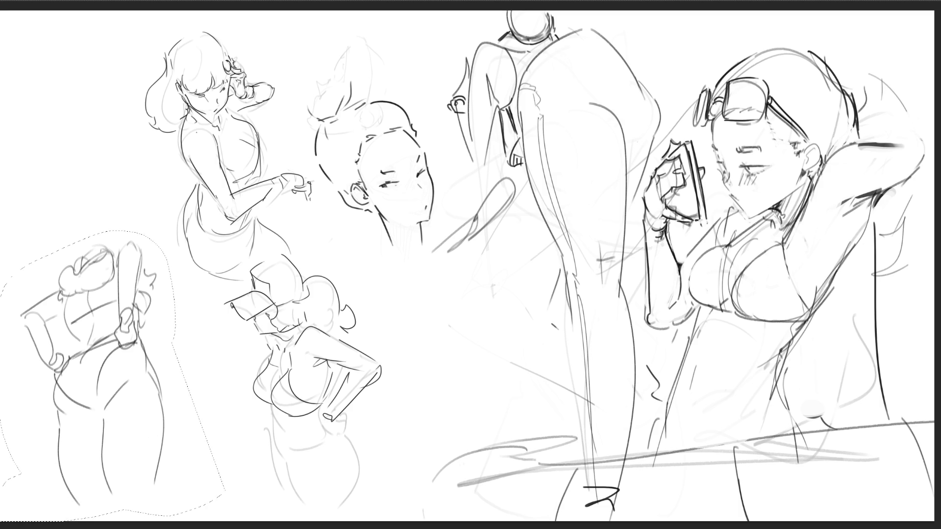
key(ctrl+t)
drag(111, 230, 107, 153)
drag(221, 153, 256, 141)
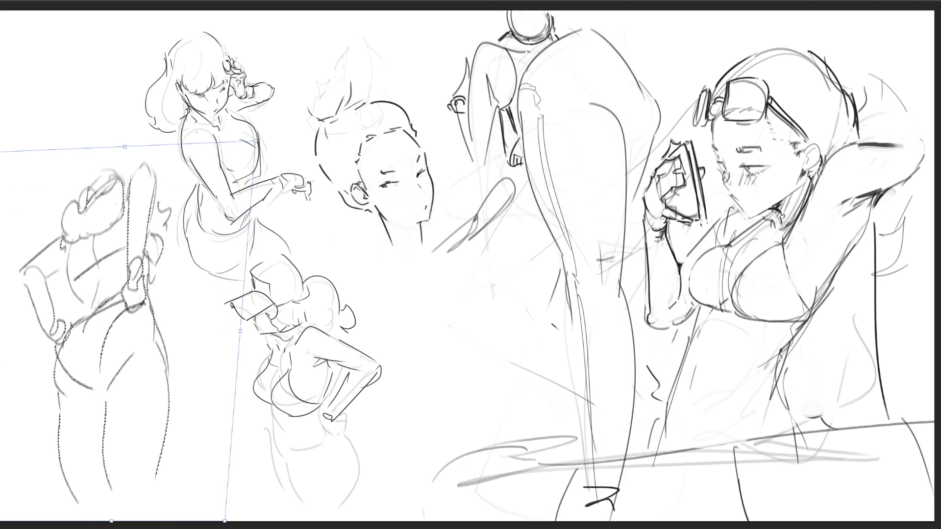
drag(224, 521, 236, 517)
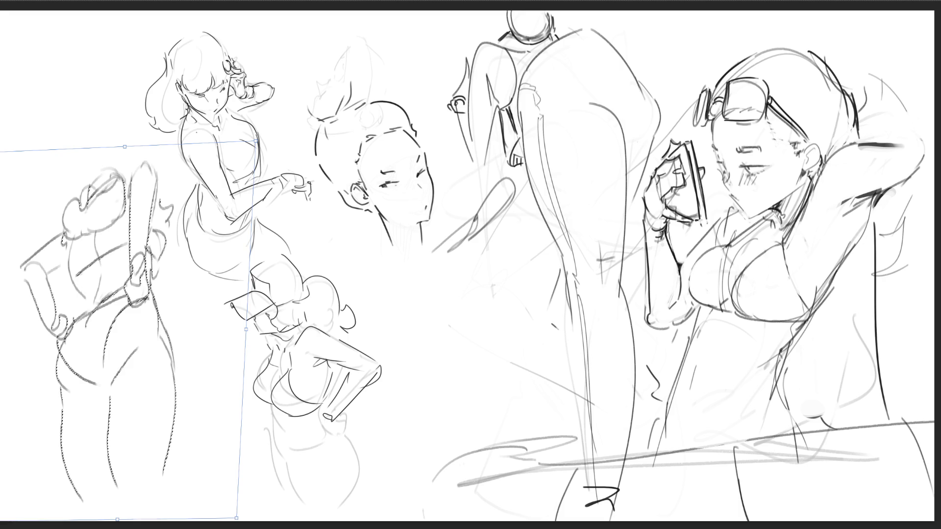
key(Return)
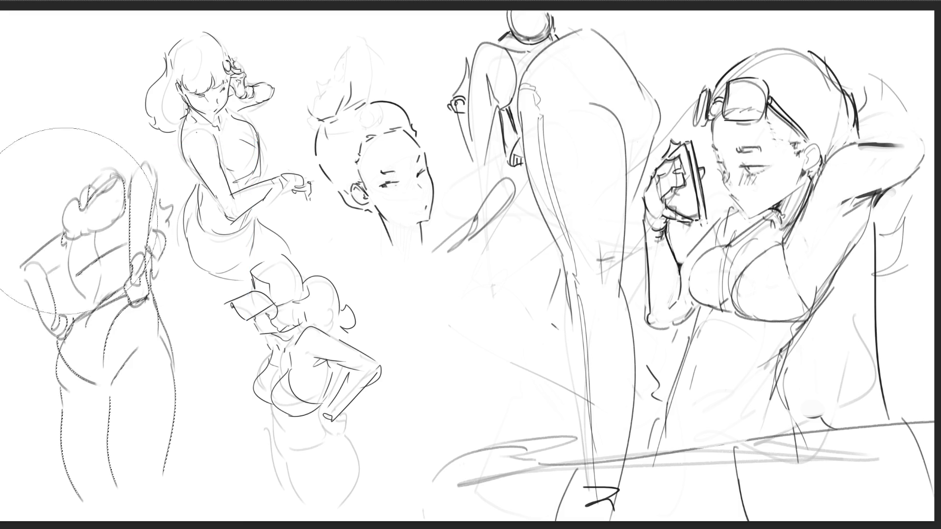
key(ctrl+d)
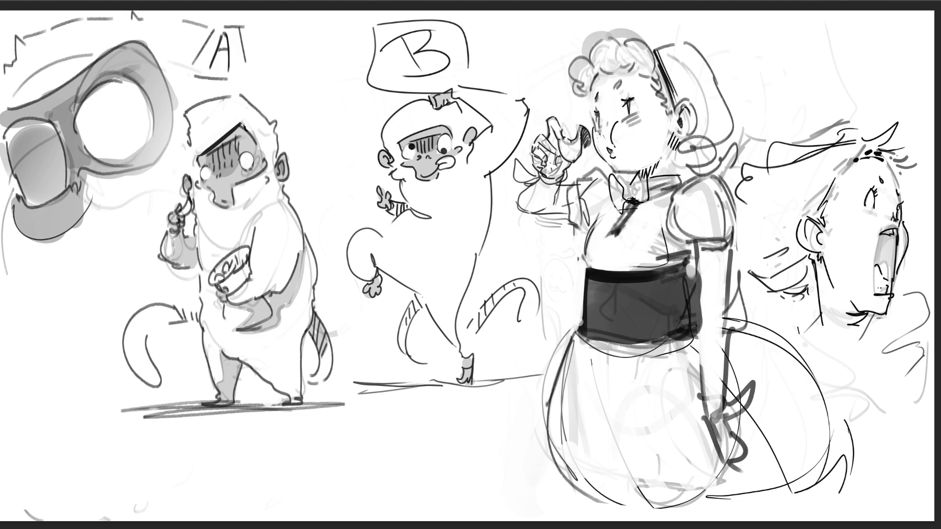
- Remove the stray hair stroke and draw a round bun beside the maid's head
key(ctrl+z)
key(ctrl+z)
key(ctrl+z)
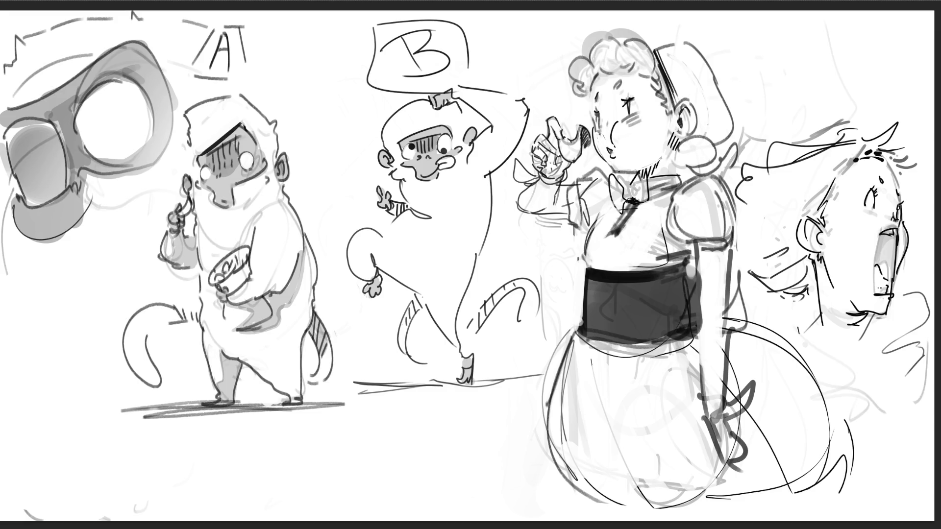
mouse_move(698, 140)
mouse_down()
mouse_move(682, 156)
mouse_move(725, 170)
mouse_up()
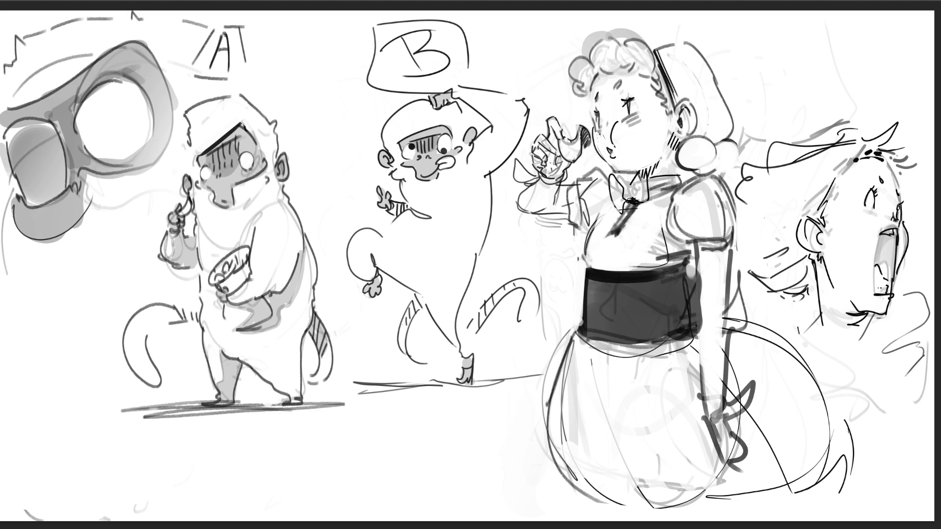
key(ctrl+z)
key(ctrl+z)
key(ctrl+z)
- Give the hair bun a smiling face, a small ear and a right edge
mouse_move(699, 149)
mouse_down()
mouse_move(709, 148)
mouse_move(694, 159)
mouse_up()
mouse_move(699, 137)
mouse_down()
mouse_move(680, 139)
mouse_move(705, 177)
mouse_up()
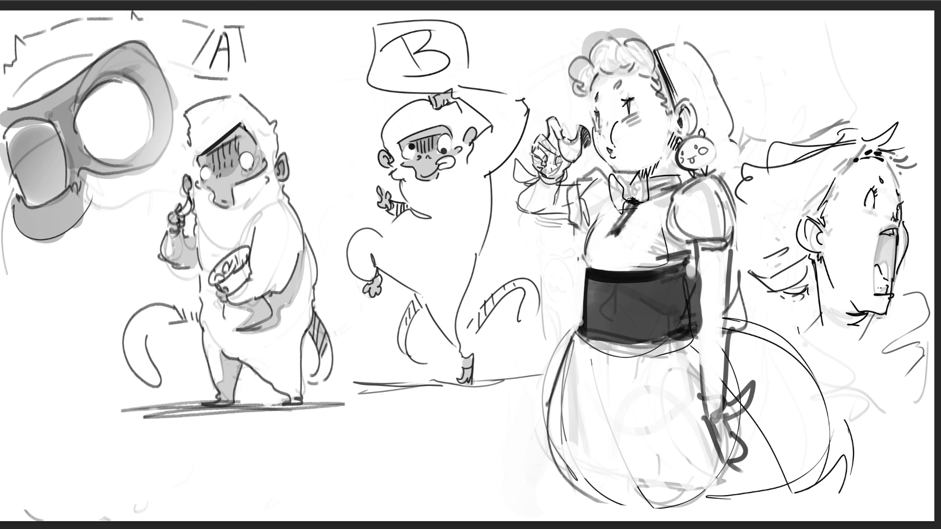
drag(713, 141, 724, 183)
- Sketch the ponytail's arch behind the head with inner lines and hair strands
mouse_move(733, 145)
mouse_down()
mouse_move(741, 151)
mouse_move(807, 110)
mouse_move(809, 126)
mouse_up()
drag(758, 87, 750, 143)
drag(780, 61, 785, 66)
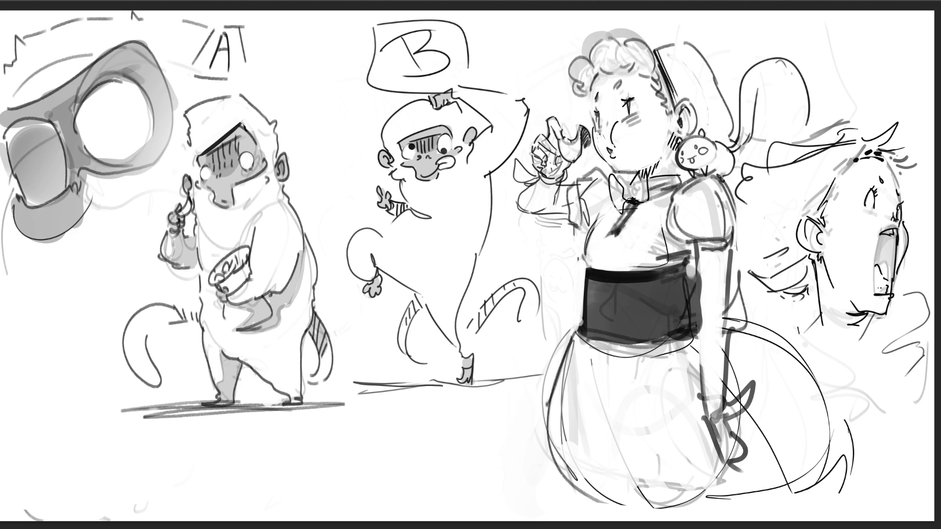
drag(732, 157, 769, 134)
drag(764, 141, 783, 82)
drag(776, 104, 780, 92)
drag(756, 154, 809, 119)
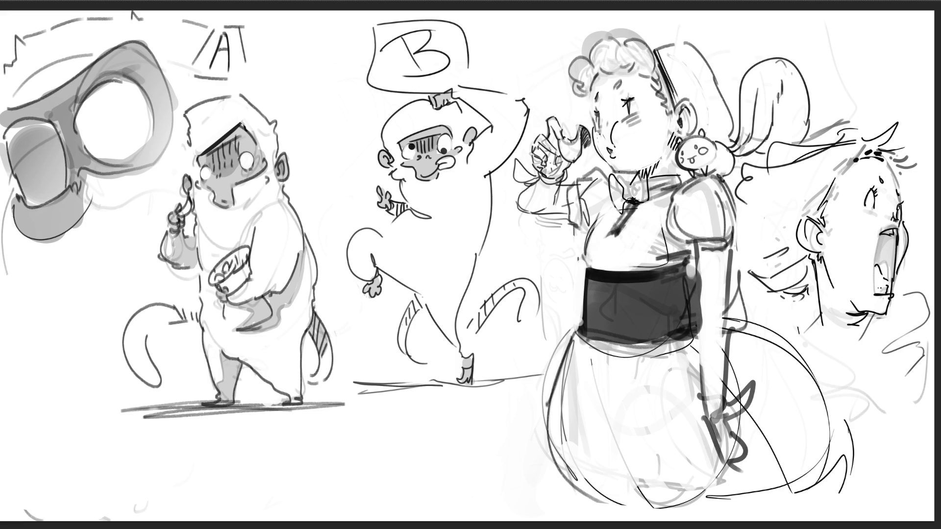
- Darken and extend the ponytail strands, and mark the creature's back
mouse_move(727, 153)
mouse_down()
mouse_move(750, 115)
mouse_move(756, 69)
mouse_up()
drag(749, 134, 758, 70)
drag(746, 112, 755, 94)
mouse_move(751, 96)
mouse_down()
mouse_move(759, 81)
mouse_move(749, 76)
mouse_up()
mouse_move(740, 118)
mouse_down()
mouse_move(747, 90)
mouse_move(770, 62)
mouse_move(784, 62)
mouse_move(772, 70)
mouse_up()
drag(769, 72, 795, 62)
drag(789, 72, 798, 64)
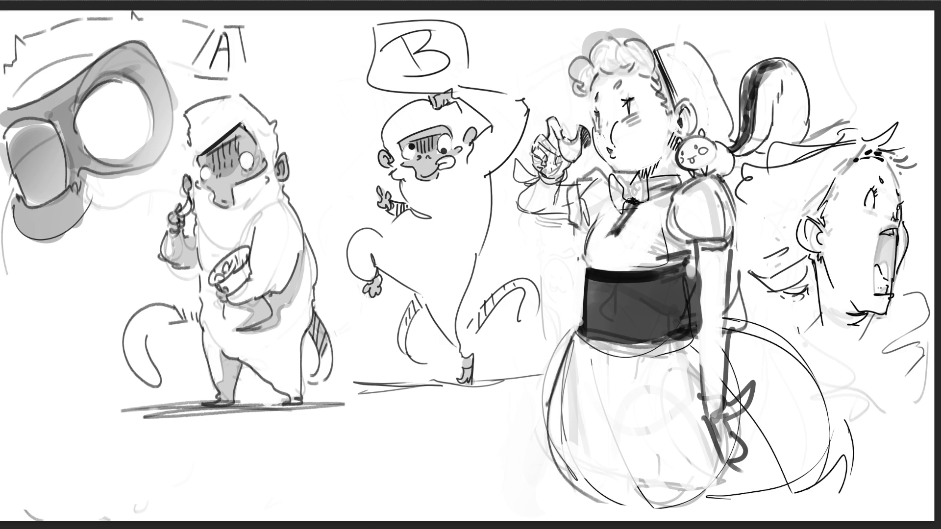
drag(716, 143, 729, 152)
- Undo the mark on the creature's back and brush a crescent right of the ponytail
key(ctrl+z)
mouse_move(809, 118)
mouse_down()
mouse_move(816, 142)
mouse_move(762, 155)
mouse_up()
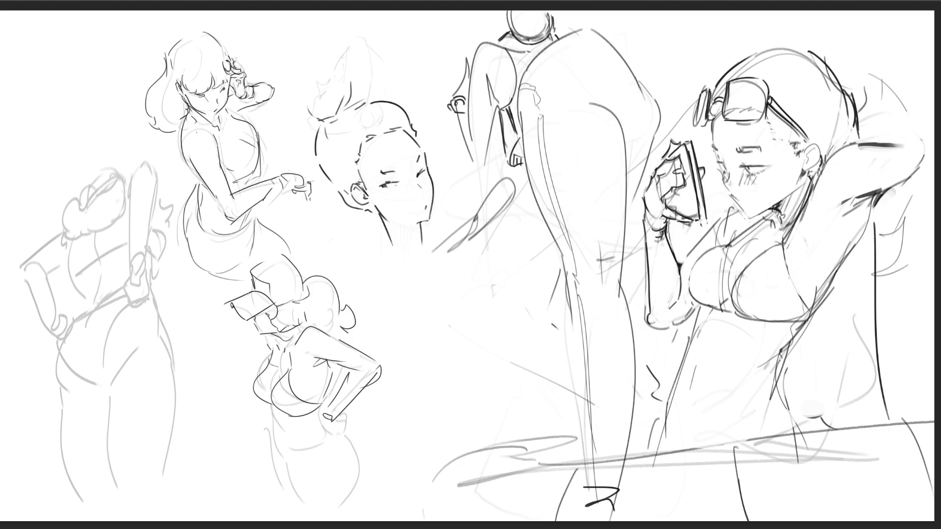
- Sketch and darken the lower-left figure's hair, adding curved lines down the figure
drag(125, 189, 99, 234)
drag(93, 211, 86, 221)
mouse_move(105, 202)
mouse_down()
mouse_move(87, 218)
mouse_move(102, 214)
mouse_up()
mouse_move(116, 203)
mouse_down()
mouse_move(70, 228)
mouse_move(72, 243)
mouse_move(58, 235)
mouse_move(89, 302)
mouse_up()
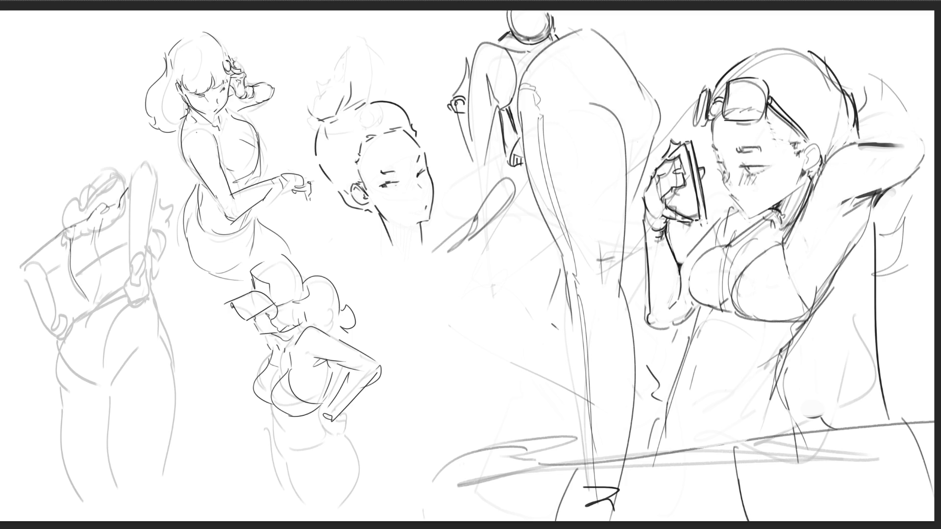
drag(97, 218, 106, 301)
drag(130, 239, 72, 282)
key(ctrl+z)
mouse_move(131, 242)
mouse_down()
mouse_move(74, 276)
mouse_move(127, 243)
mouse_move(105, 274)
mouse_up()
mouse_move(97, 202)
mouse_down()
mouse_move(92, 214)
mouse_move(94, 175)
mouse_move(123, 175)
mouse_up()
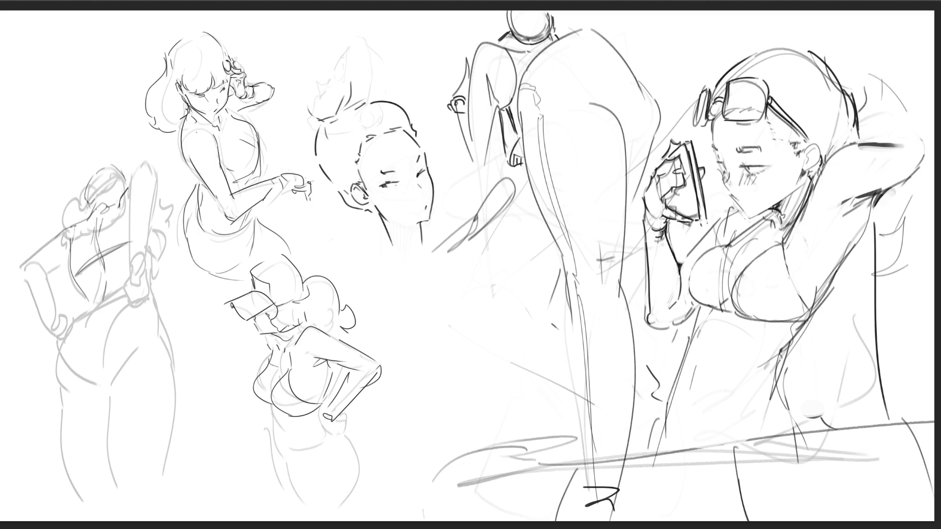
- Redraw the top of the figure's head and draw her long raised arm
mouse_move(121, 177)
mouse_down()
mouse_move(117, 189)
mouse_move(80, 201)
mouse_up()
key(ctrl+z)
mouse_move(100, 165)
mouse_down()
mouse_move(117, 158)
mouse_move(123, 177)
mouse_move(101, 146)
mouse_up()
mouse_move(104, 145)
mouse_down()
mouse_move(131, 176)
mouse_move(127, 169)
mouse_up()
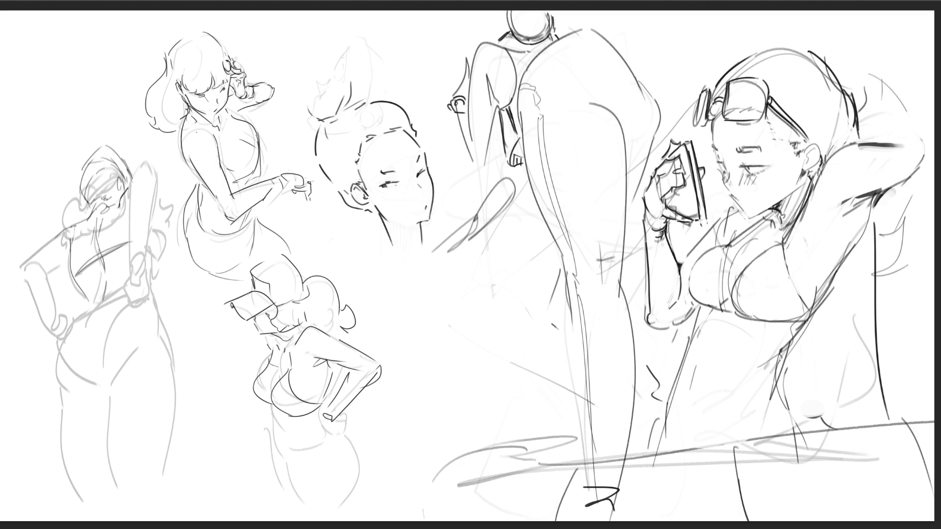
mouse_move(128, 188)
mouse_down()
mouse_move(141, 168)
mouse_move(153, 170)
mouse_move(128, 244)
mouse_up()
drag(158, 179, 138, 248)
mouse_move(139, 240)
mouse_down()
mouse_move(127, 273)
mouse_move(139, 272)
mouse_move(121, 295)
mouse_move(143, 298)
mouse_up()
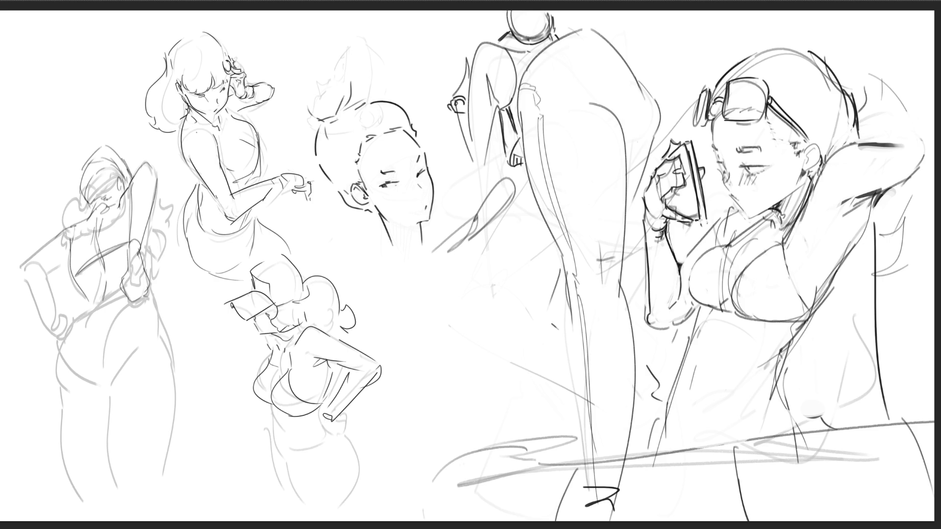
- Sketch the book's left edges with a hand gripping its side
mouse_move(44, 265)
mouse_down()
mouse_move(53, 321)
mouse_move(38, 321)
mouse_move(49, 335)
mouse_move(69, 325)
mouse_move(65, 342)
mouse_move(74, 340)
mouse_up()
drag(63, 343, 78, 334)
drag(67, 319, 77, 323)
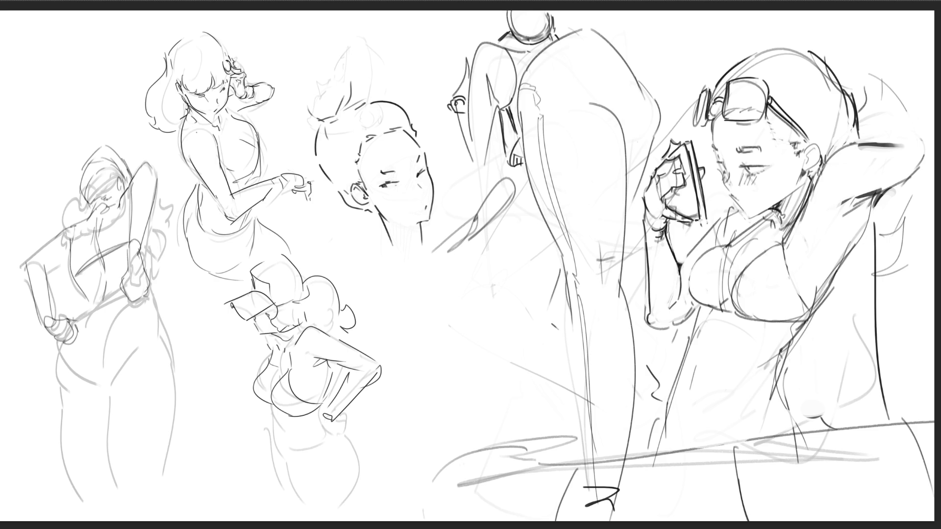
key(ctrl+z)
key(ctrl+z)
key(ctrl+z)
drag(54, 325, 71, 314)
drag(43, 322, 63, 327)
mouse_move(43, 271)
mouse_down()
mouse_move(64, 258)
mouse_move(72, 228)
mouse_up()
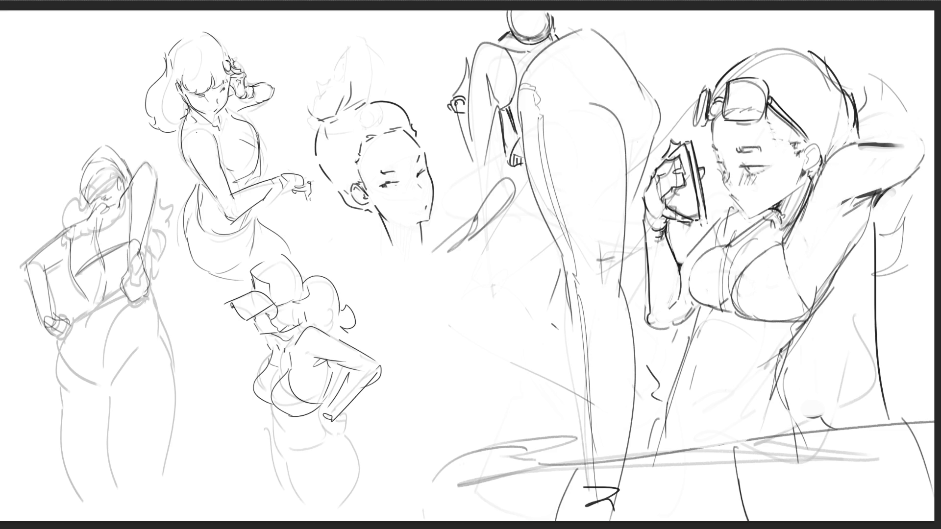
- Draw a collar, shoulders, sleeve and folded jacket below the short-haired head
drag(377, 239, 398, 252)
mouse_move(370, 236)
mouse_down()
mouse_move(406, 258)
mouse_move(430, 264)
mouse_move(429, 256)
mouse_move(443, 299)
mouse_move(411, 295)
mouse_move(377, 263)
mouse_move(397, 282)
mouse_up()
mouse_move(378, 262)
mouse_down()
mouse_move(350, 284)
mouse_move(375, 321)
mouse_up()
drag(392, 322, 416, 315)
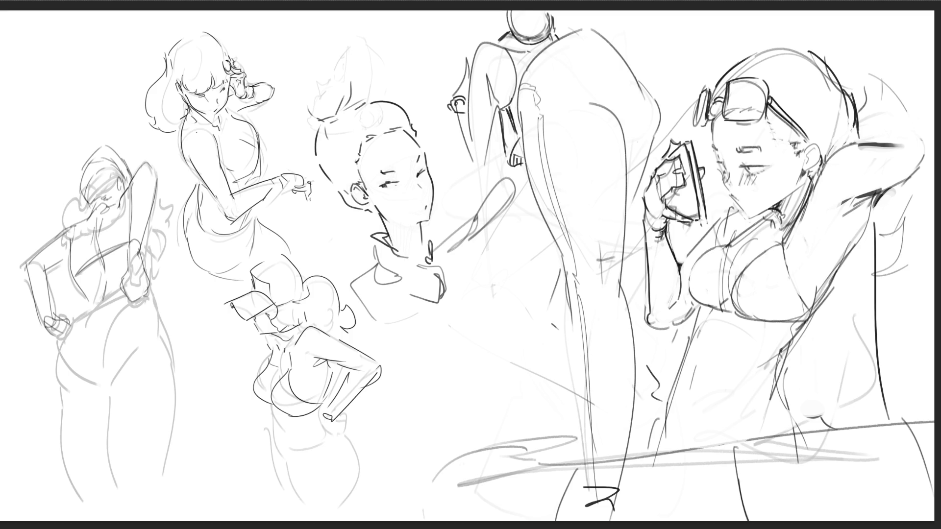
drag(453, 265, 443, 309)
mouse_move(461, 265)
mouse_down()
mouse_move(447, 306)
mouse_move(483, 310)
mouse_move(439, 311)
mouse_move(492, 313)
mouse_move(471, 380)
mouse_up()
drag(427, 391, 485, 375)
drag(500, 342, 487, 373)
drag(397, 397, 434, 396)
drag(394, 362, 416, 392)
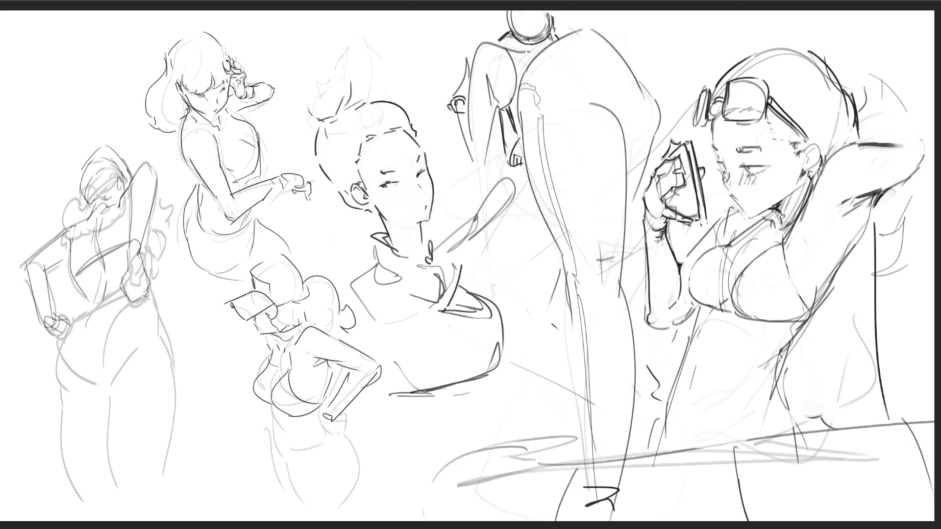
drag(375, 338, 402, 326)
- Outline a tilted hat with a thin handle above the head
drag(324, 122, 321, 165)
mouse_move(317, 118)
mouse_down()
mouse_move(354, 42)
mouse_move(406, 70)
mouse_up()
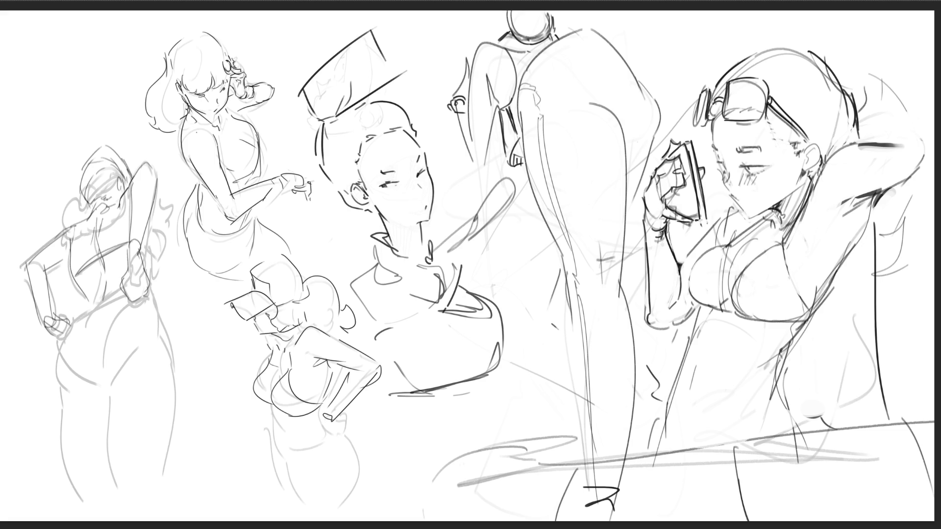
mouse_move(374, 30)
mouse_down()
mouse_move(390, 80)
mouse_move(429, 33)
mouse_up()
drag(387, 59, 431, 33)
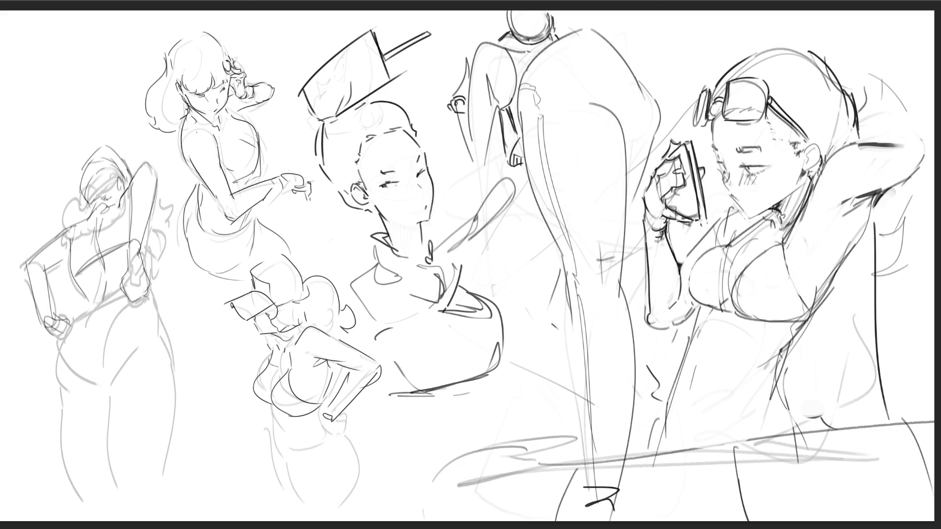
drag(309, 93, 314, 103)
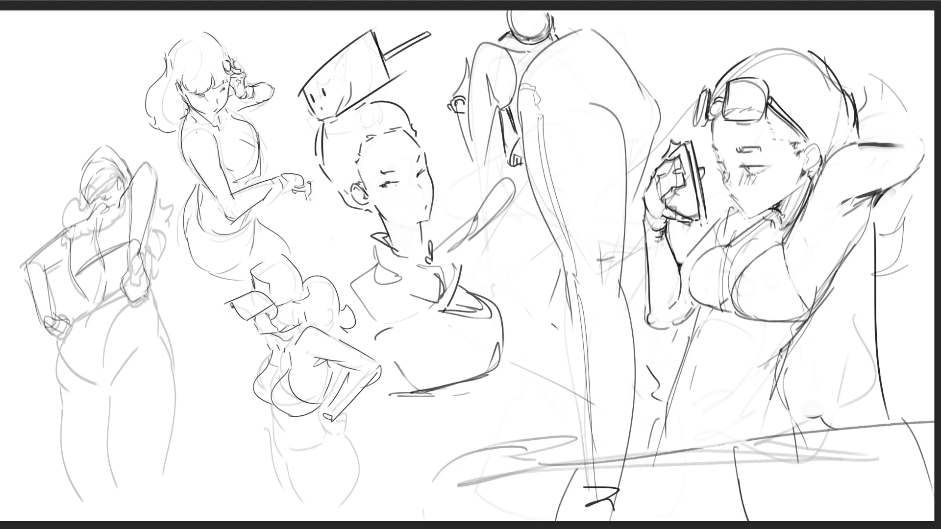
- Add two strokes by the right figure's ear, then firm up the left figure's hip and thigh lines
mouse_move(804, 152)
mouse_down()
mouse_move(802, 161)
mouse_move(816, 142)
mouse_move(820, 162)
mouse_up()
drag(812, 168, 805, 172)
drag(83, 315, 121, 289)
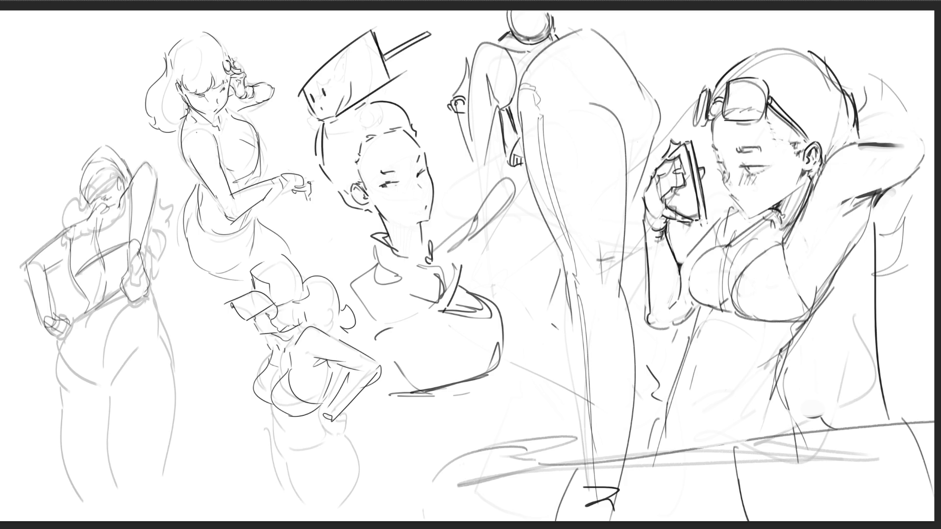
mouse_move(77, 322)
mouse_down()
mouse_move(124, 292)
mouse_move(159, 299)
mouse_move(177, 428)
mouse_move(169, 492)
mouse_up()
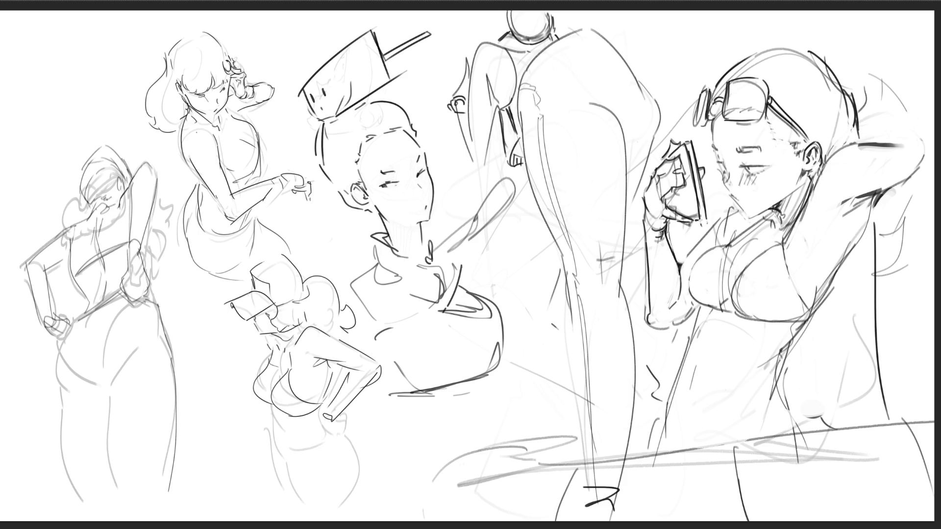
mouse_move(137, 346)
mouse_down()
mouse_move(109, 390)
mouse_move(88, 385)
mouse_up()
drag(55, 340, 57, 389)
- Sketch the left figure's hand at the hip and belt line, and darken both leg outlines
drag(77, 317, 65, 322)
drag(68, 323, 59, 336)
drag(103, 306, 68, 327)
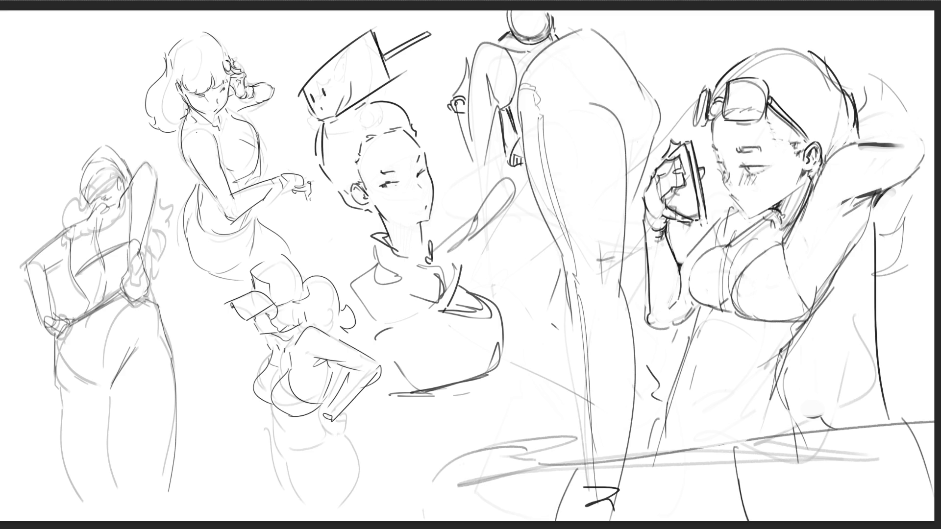
drag(61, 391, 85, 516)
drag(110, 391, 116, 504)
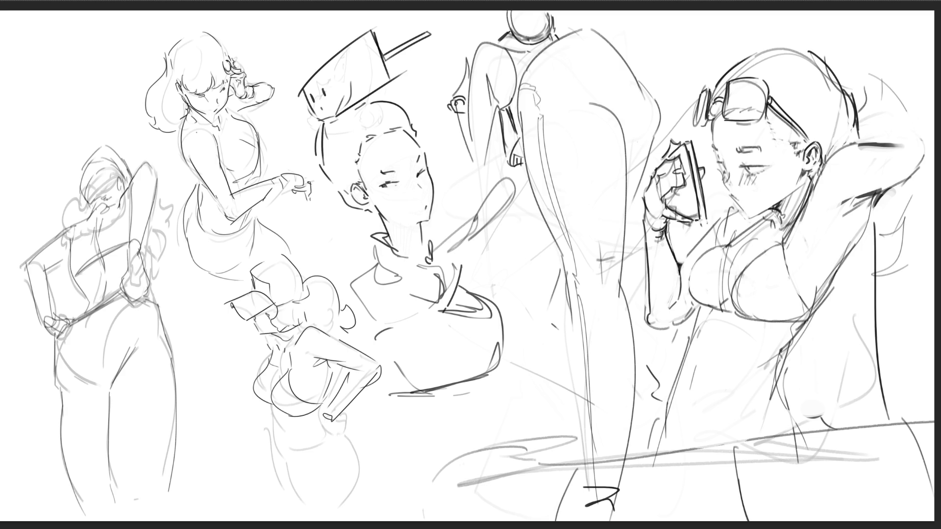
- Darken the left figure's right hip, waist, side and raised-arm outline
drag(157, 303, 169, 351)
drag(150, 287, 157, 304)
drag(150, 251, 150, 280)
drag(149, 226, 150, 255)
drag(154, 193, 155, 212)
- Replace a misplaced stroke with a cleaner line along the left figure's back
mouse_move(157, 229)
mouse_down()
mouse_move(148, 276)
mouse_move(161, 270)
mouse_move(150, 279)
mouse_up()
key(ctrl+z)
key(ctrl+z)
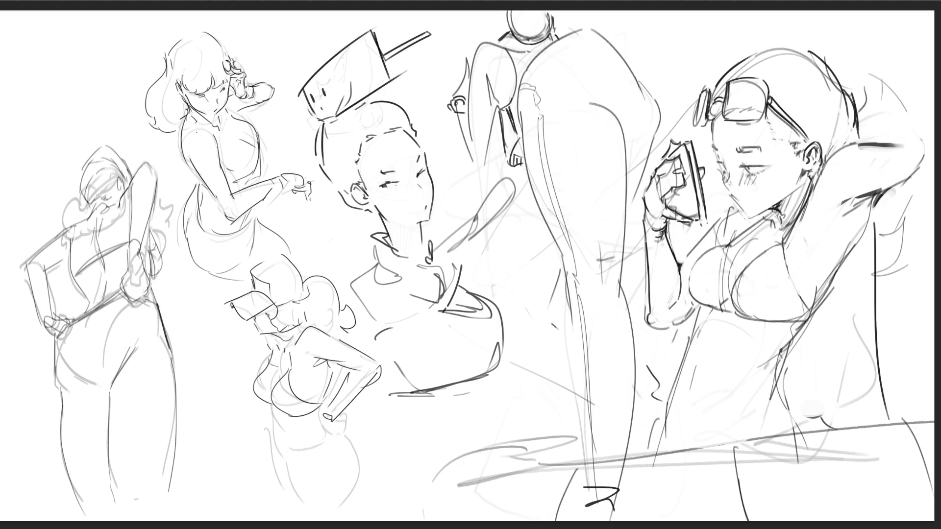
drag(153, 222, 149, 255)
- Draw the lower-middle figure's bust line, settling on a wider curve after two attempts
drag(271, 361, 262, 406)
key(ctrl+z)
drag(272, 361, 263, 403)
key(ctrl+z)
mouse_move(272, 361)
mouse_down()
mouse_move(266, 380)
mouse_move(323, 408)
mouse_move(284, 455)
mouse_move(278, 442)
mouse_move(332, 443)
mouse_move(345, 431)
mouse_up()
- Sketch the lower-middle figure's waist, hips and hem curves near the hand
drag(276, 446, 299, 481)
mouse_move(274, 447)
mouse_down()
mouse_move(299, 508)
mouse_move(342, 518)
mouse_up()
mouse_move(351, 439)
mouse_down()
mouse_move(369, 474)
mouse_move(365, 511)
mouse_up()
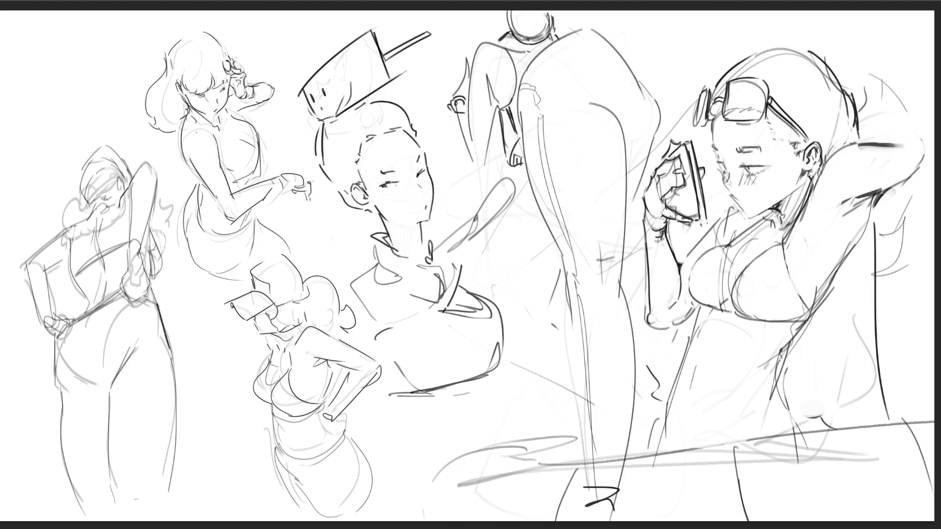
drag(343, 421, 336, 434)
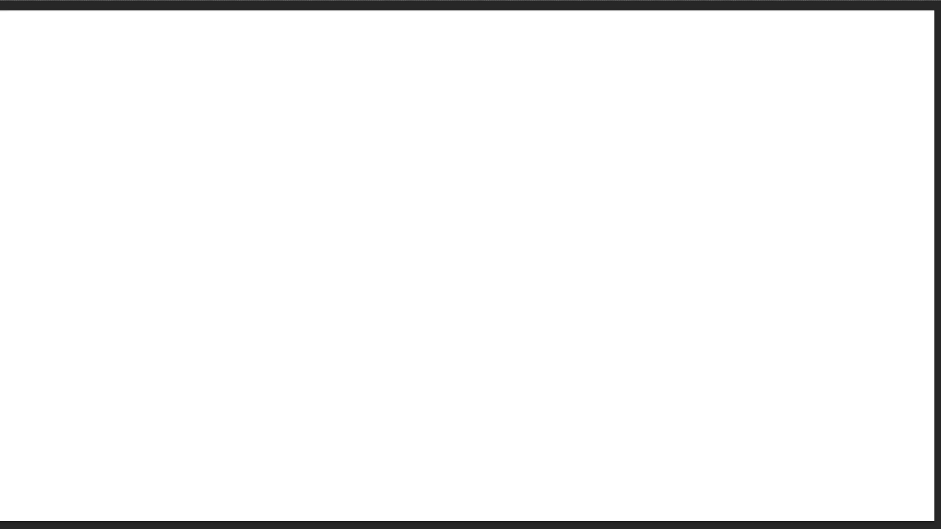
- Rough in the first gesture figure's head, long back curve, torso and hair lines
mouse_move(439, 44)
mouse_down()
mouse_move(417, 123)
mouse_move(447, 53)
mouse_move(484, 102)
mouse_up()
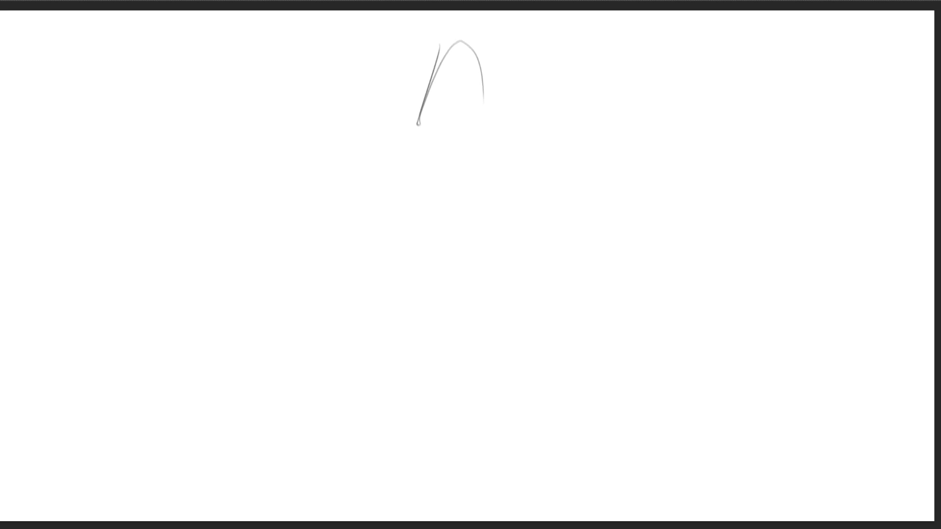
mouse_move(451, 42)
mouse_down()
mouse_move(416, 169)
mouse_move(430, 183)
mouse_up()
drag(444, 59, 419, 147)
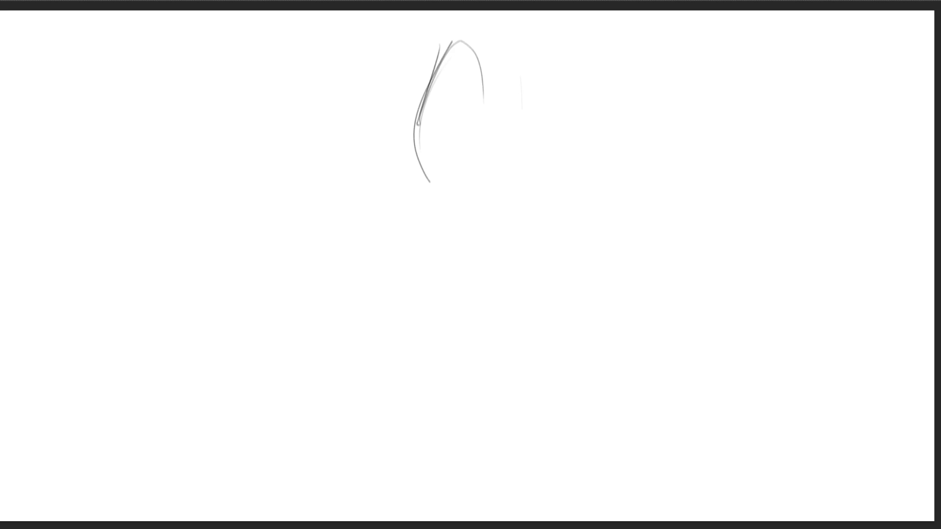
drag(427, 176, 473, 290)
drag(434, 202, 463, 270)
drag(468, 131, 434, 204)
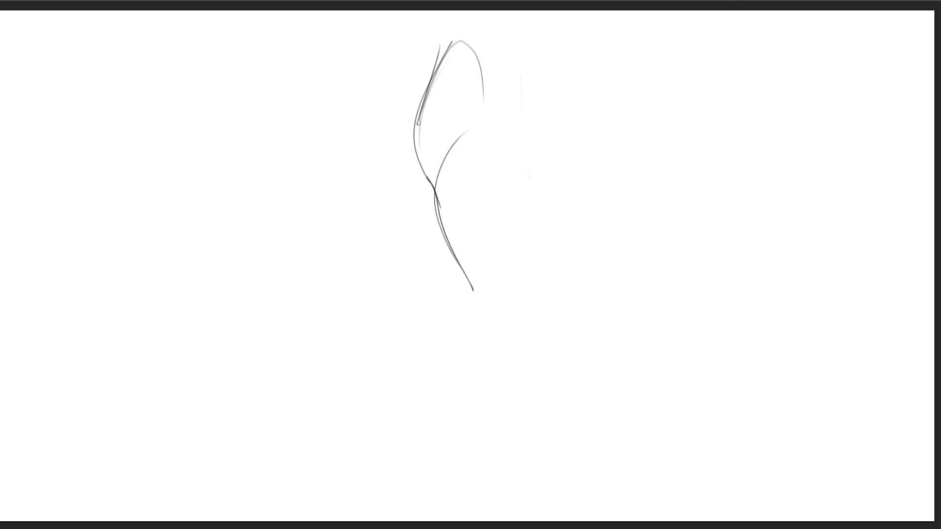
drag(486, 53, 450, 144)
mouse_move(488, 61)
mouse_down()
mouse_move(490, 156)
mouse_move(519, 172)
mouse_up()
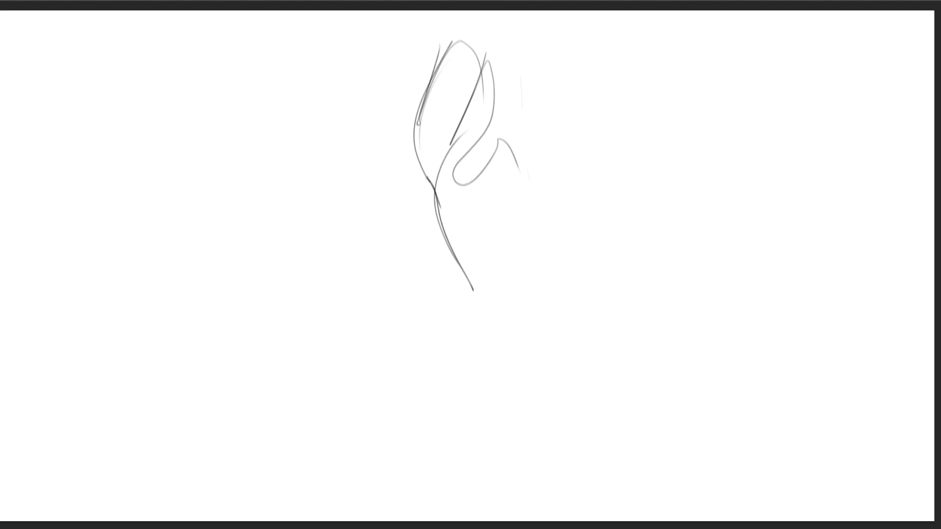
- Sketch the first figure's looping top, long body curves, lower-body loop and sweeping bottom curve
mouse_move(531, 47)
mouse_down()
mouse_move(482, 100)
mouse_move(529, 184)
mouse_move(567, 87)
mouse_move(623, 57)
mouse_move(510, 128)
mouse_move(518, 315)
mouse_move(456, 324)
mouse_up()
mouse_move(456, 327)
mouse_down()
mouse_move(492, 344)
mouse_move(534, 323)
mouse_up()
drag(541, 280, 540, 295)
drag(545, 255, 550, 382)
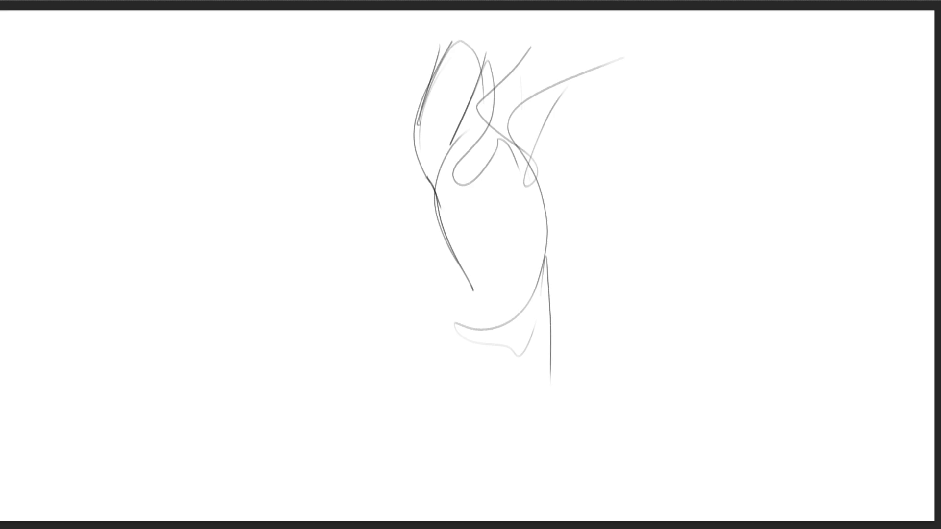
mouse_move(490, 374)
mouse_down()
mouse_move(512, 307)
mouse_move(529, 392)
mouse_move(463, 419)
mouse_move(478, 336)
mouse_up()
drag(478, 336, 476, 423)
drag(469, 389, 621, 388)
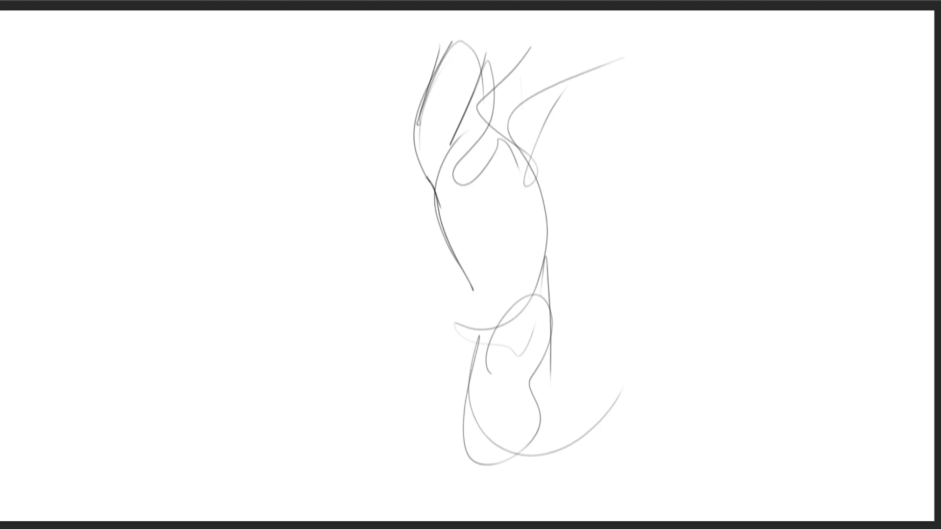
- Rough in a second figure's head, body line and hooked lower line
mouse_move(623, 139)
mouse_down()
mouse_move(624, 127)
mouse_move(745, 156)
mouse_move(673, 222)
mouse_move(757, 79)
mouse_move(778, 184)
mouse_up()
mouse_move(779, 95)
mouse_down()
mouse_move(730, 301)
mouse_move(775, 346)
mouse_move(715, 343)
mouse_move(706, 309)
mouse_up()
drag(706, 309, 767, 439)
mouse_move(786, 344)
mouse_down()
mouse_move(792, 409)
mouse_move(814, 419)
mouse_move(812, 461)
mouse_up()
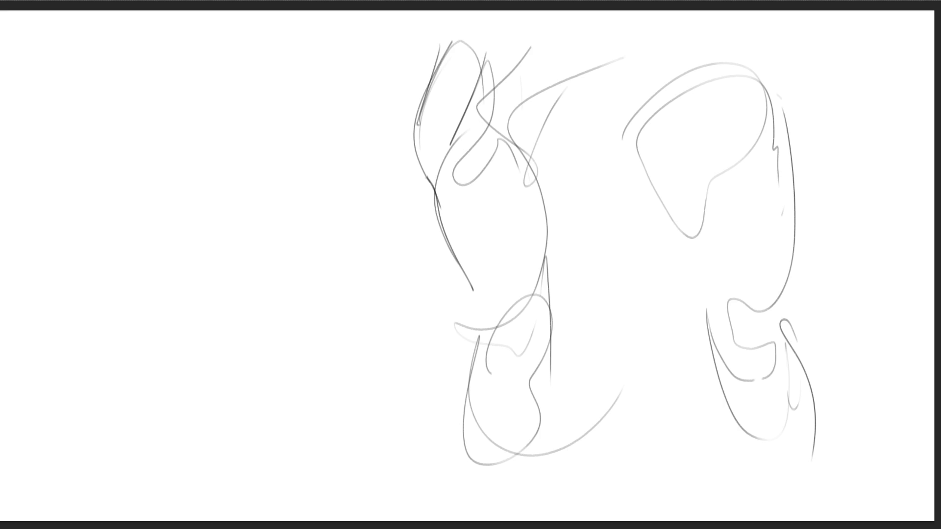
- Sketch a small tailed creature, mirror the canvas, and fade the creature to a light guide
mouse_move(187, 130)
mouse_down()
mouse_move(191, 122)
mouse_move(248, 168)
mouse_move(196, 223)
mouse_move(214, 118)
mouse_move(259, 120)
mouse_move(289, 165)
mouse_move(234, 224)
mouse_move(186, 175)
mouse_move(248, 201)
mouse_move(222, 264)
mouse_move(160, 188)
mouse_move(168, 359)
mouse_move(244, 217)
mouse_move(270, 346)
mouse_move(189, 381)
mouse_move(235, 405)
mouse_move(277, 458)
mouse_move(220, 228)
mouse_move(111, 129)
mouse_move(131, 192)
mouse_move(308, 152)
mouse_move(186, 257)
mouse_move(166, 343)
mouse_move(92, 401)
mouse_move(42, 238)
mouse_move(108, 224)
mouse_move(180, 361)
mouse_up()
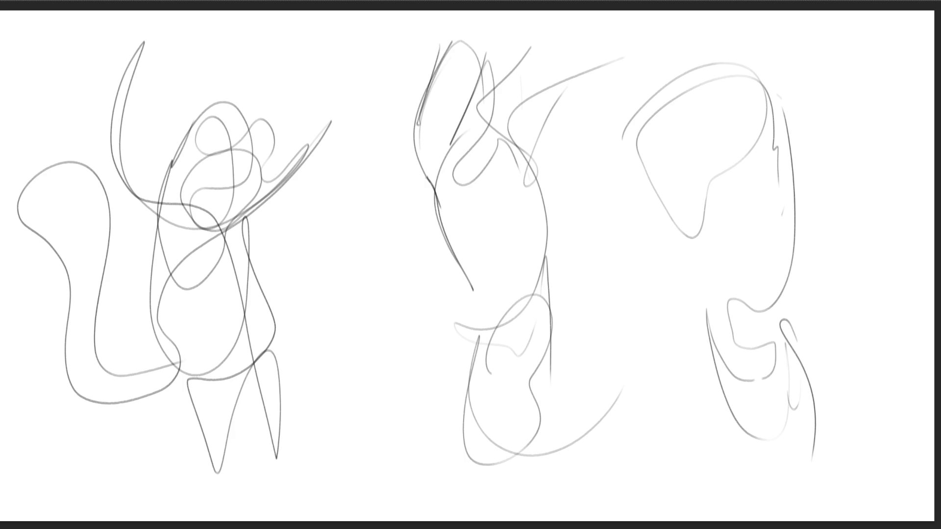
key(m)
mouse_move(640, 279)
mouse_down()
mouse_move(703, 399)
mouse_move(811, 453)
mouse_up()
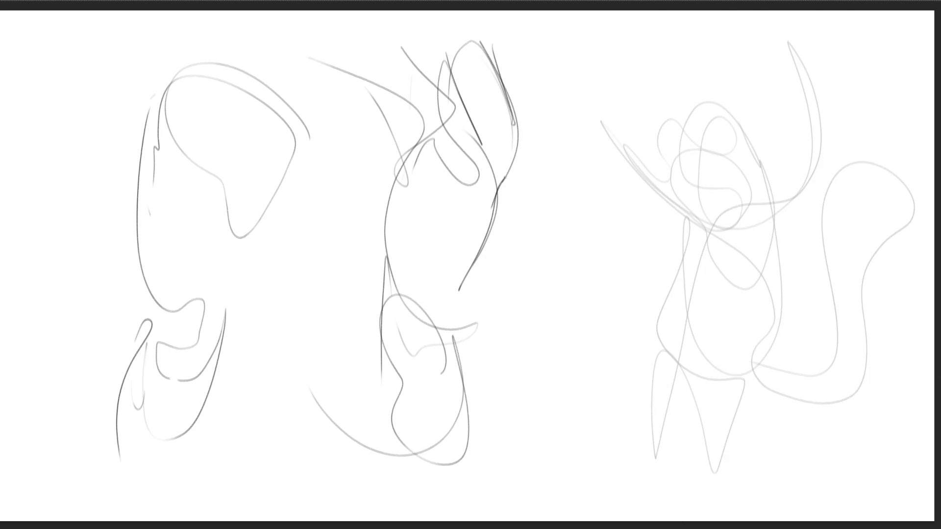
- Ink the creature's eyes, snout, mouth, curly hair and right side of the head
mouse_move(685, 137)
mouse_down()
mouse_move(689, 143)
mouse_move(732, 118)
mouse_move(690, 132)
mouse_up()
key(ctrl+z)
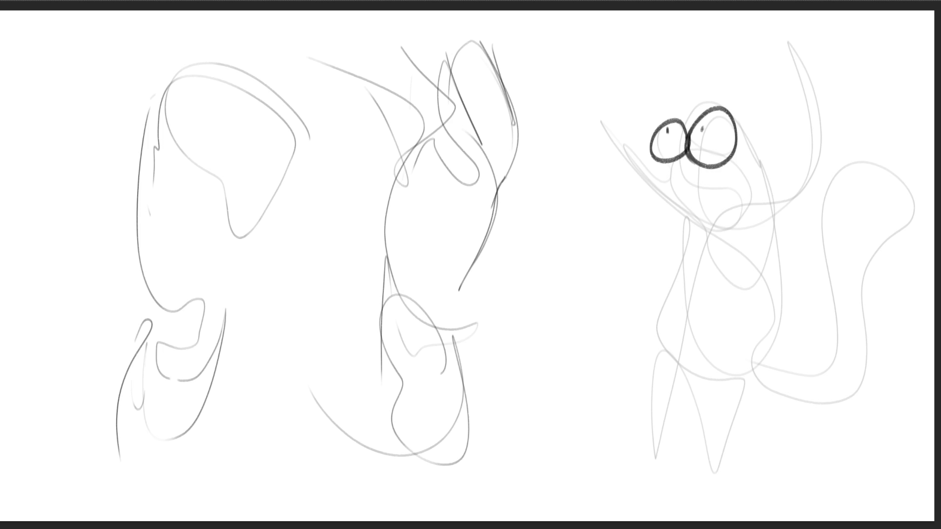
mouse_move(650, 145)
mouse_down()
mouse_move(633, 124)
mouse_move(694, 223)
mouse_up()
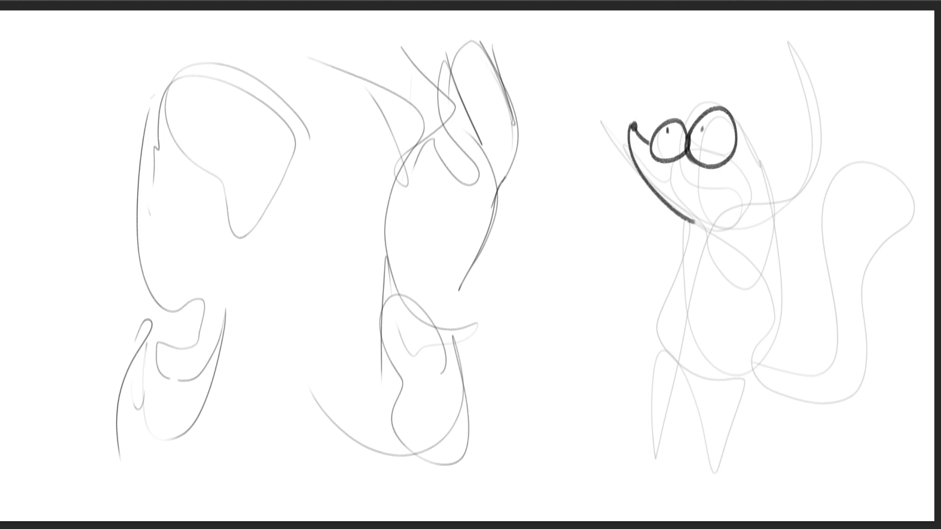
drag(671, 192, 685, 206)
mouse_move(674, 121)
mouse_down()
mouse_move(679, 104)
mouse_move(706, 96)
mouse_move(758, 114)
mouse_move(770, 136)
mouse_move(667, 122)
mouse_move(659, 107)
mouse_up()
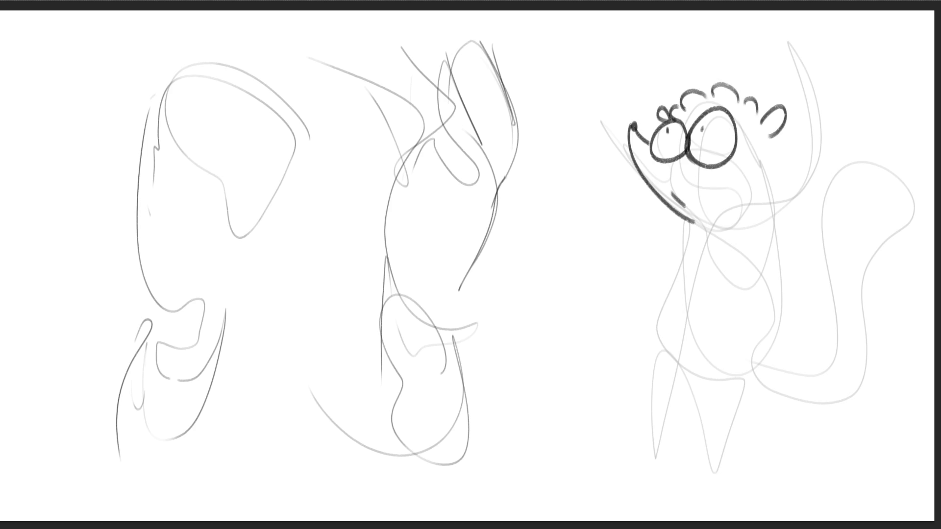
mouse_move(688, 137)
mouse_down()
mouse_move(664, 119)
mouse_move(666, 161)
mouse_move(690, 129)
mouse_move(659, 117)
mouse_move(696, 162)
mouse_move(731, 114)
mouse_move(732, 153)
mouse_move(696, 147)
mouse_up()
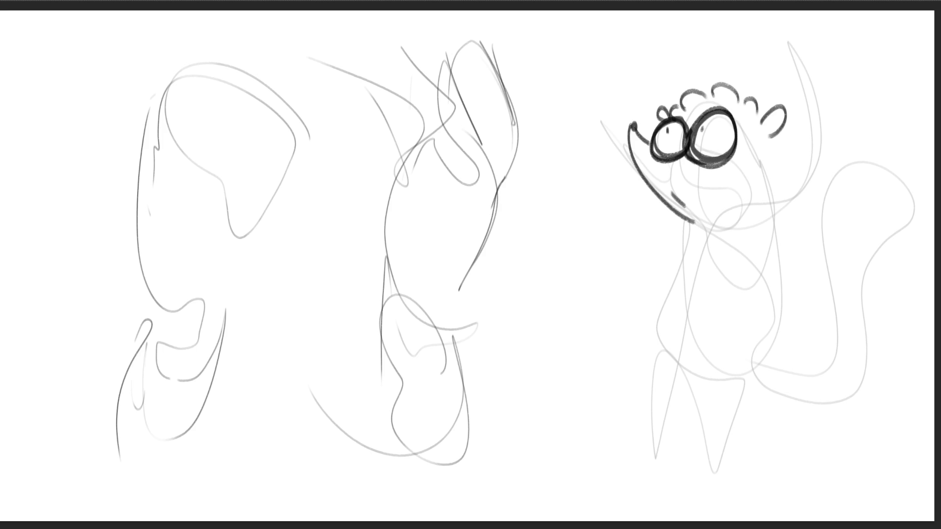
drag(765, 140, 781, 192)
- Ink the raised arm with claws, both body sides, legs, feet and the other arm
mouse_move(792, 65)
mouse_down()
mouse_move(784, 59)
mouse_move(806, 40)
mouse_move(820, 122)
mouse_move(789, 213)
mouse_up()
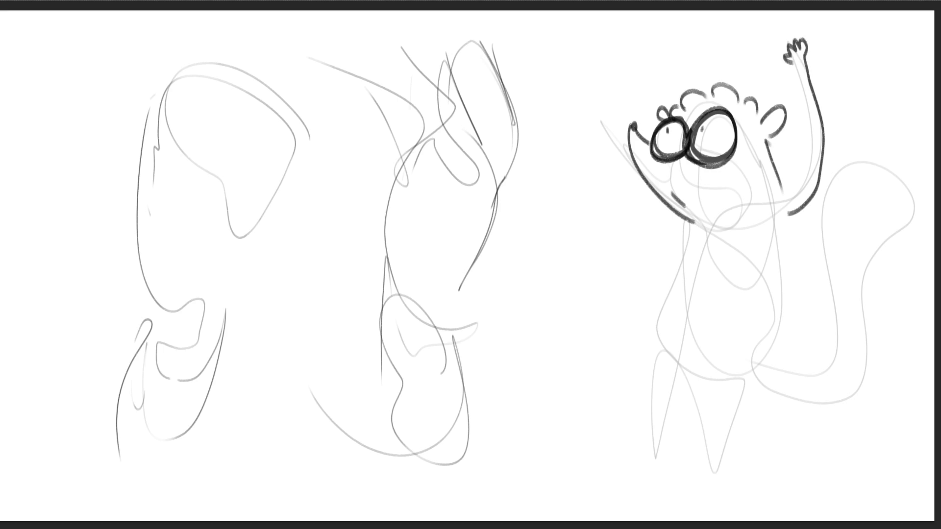
mouse_move(810, 164)
mouse_down()
mouse_move(779, 199)
mouse_move(784, 57)
mouse_up()
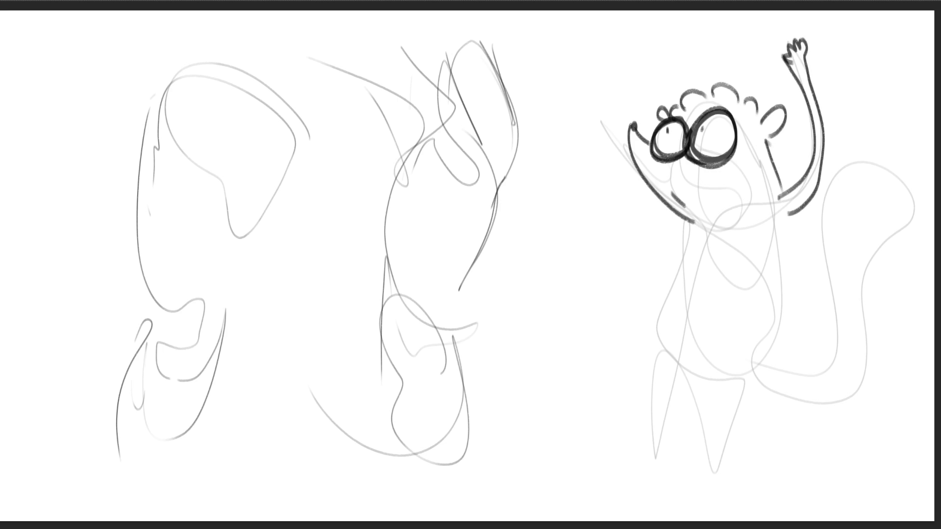
drag(677, 216, 653, 365)
drag(792, 214, 770, 386)
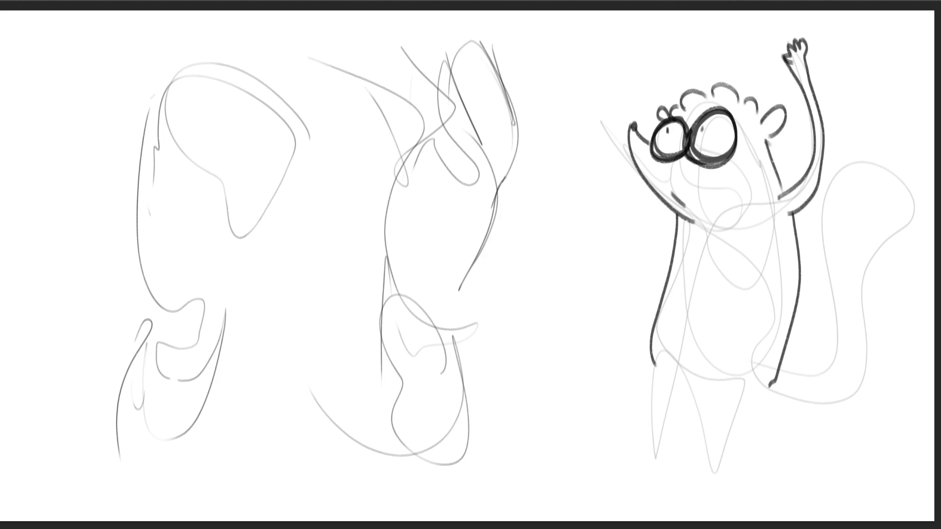
mouse_move(646, 346)
mouse_down()
mouse_move(659, 461)
mouse_move(674, 475)
mouse_move(668, 378)
mouse_move(730, 395)
mouse_move(754, 469)
mouse_move(742, 490)
mouse_move(767, 376)
mouse_up()
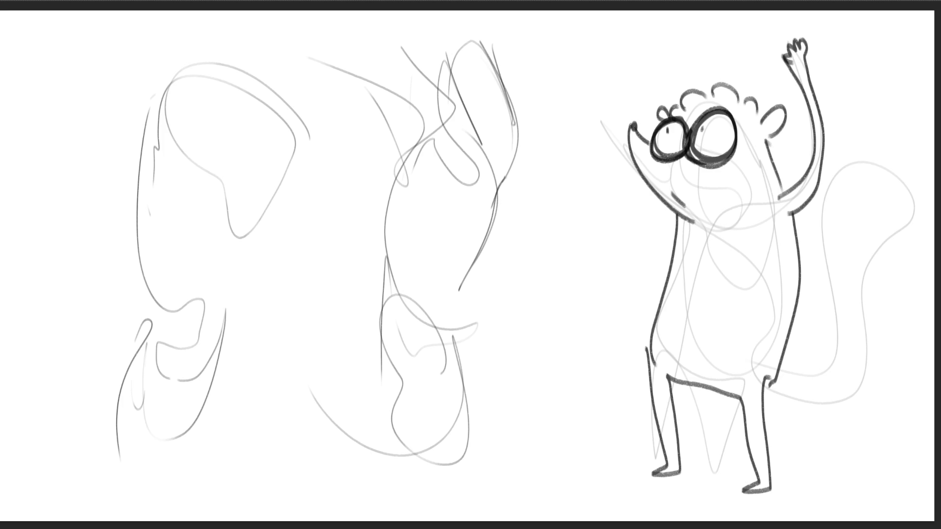
mouse_move(634, 130)
mouse_down()
mouse_move(764, 218)
mouse_move(745, 377)
mouse_up()
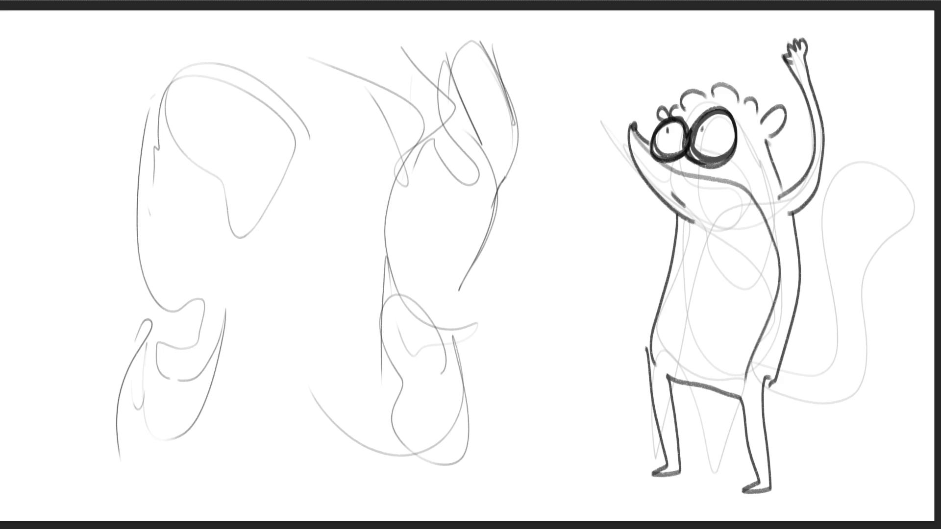
- Ink the tail outline with inner curves and stripe bands
mouse_move(783, 359)
mouse_down()
mouse_move(821, 277)
mouse_move(903, 164)
mouse_move(873, 294)
mouse_move(809, 405)
mouse_move(788, 394)
mouse_up()
drag(800, 354, 825, 404)
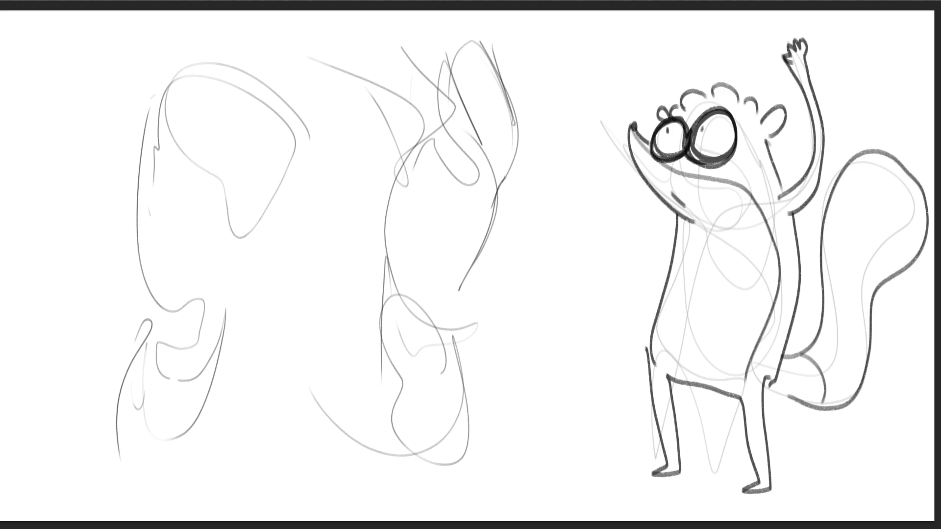
drag(809, 346, 838, 406)
mouse_move(811, 316)
mouse_down()
mouse_move(836, 317)
mouse_move(872, 350)
mouse_move(869, 323)
mouse_up()
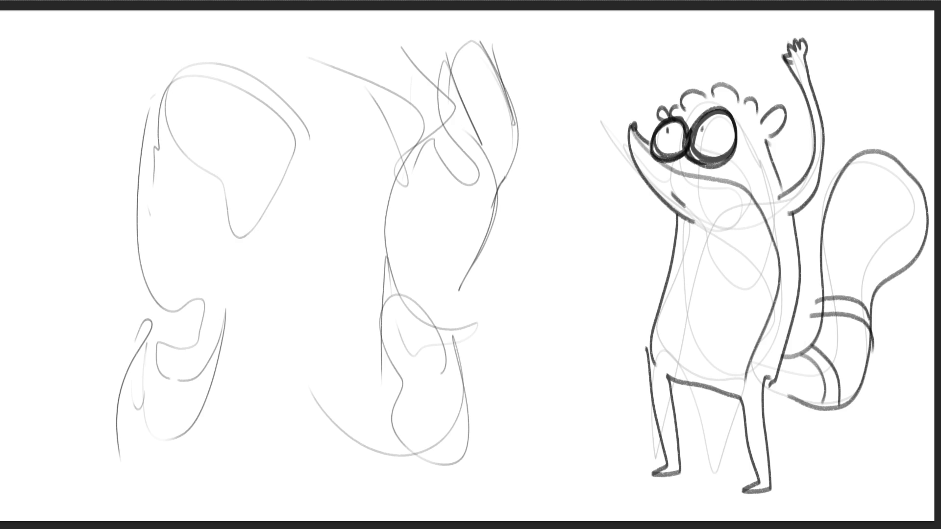
drag(859, 239, 884, 281)
mouse_move(826, 210)
mouse_down()
mouse_move(881, 255)
mouse_move(885, 275)
mouse_up()
drag(855, 161, 920, 239)
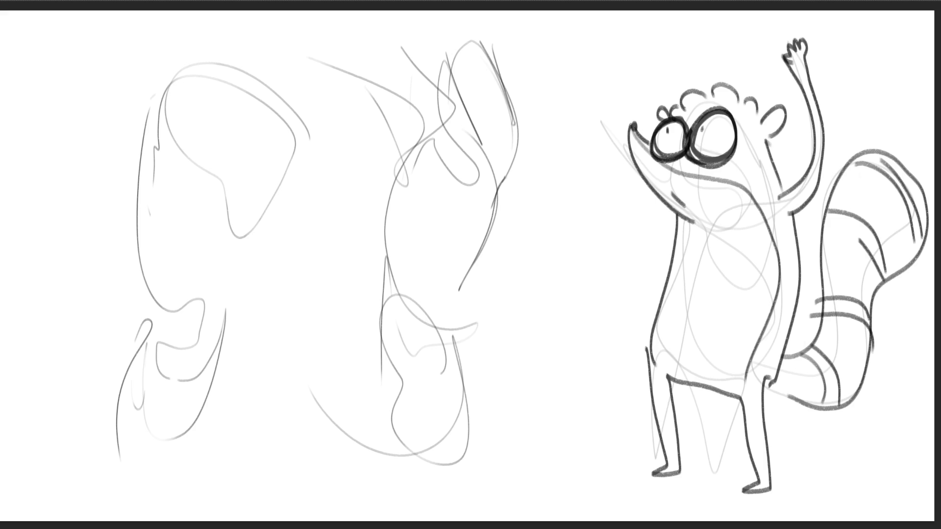
- Add motion strokes beside the raised arm and hatch marks along the neck and shoulder
drag(619, 176, 627, 189)
drag(629, 193, 645, 212)
mouse_move(749, 167)
mouse_down()
mouse_move(742, 180)
mouse_move(749, 170)
mouse_move(770, 178)
mouse_up()
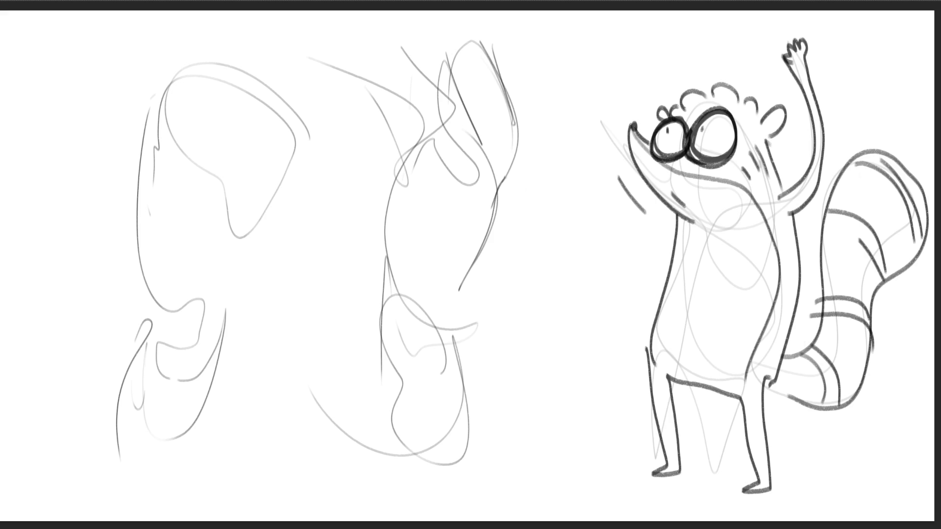
drag(779, 213, 791, 254)
drag(789, 275, 786, 285)
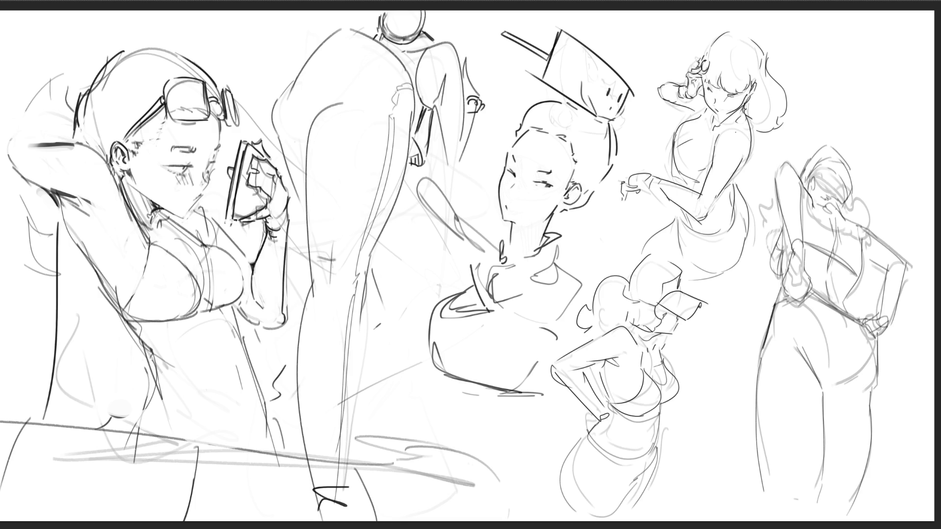
- Lighten the faint armpit lines and ink a dark line along the left figure's upper arm
mouse_move(65, 194)
mouse_down()
mouse_move(55, 206)
mouse_move(84, 248)
mouse_move(52, 208)
mouse_move(52, 181)
mouse_move(76, 191)
mouse_up()
drag(8, 170, 53, 199)
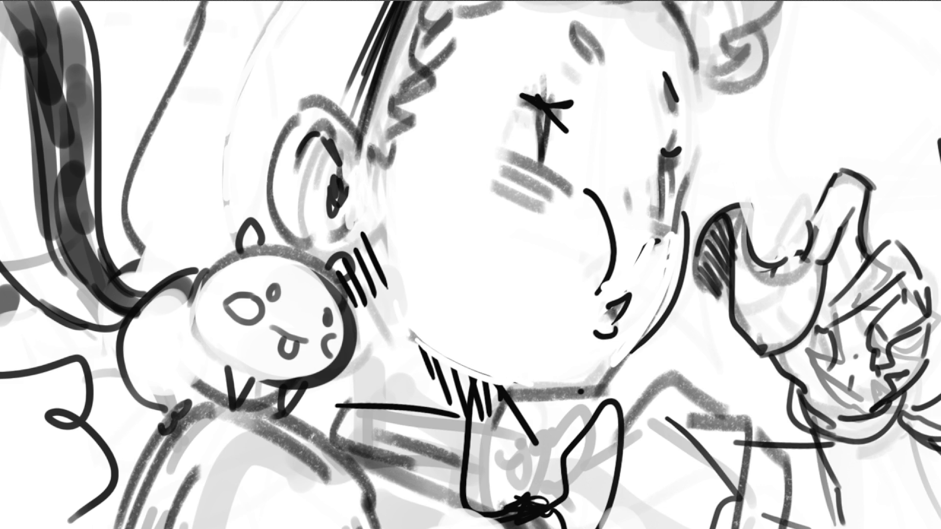
- Fill the bow tie under the chin, including its right wing, solid black
mouse_move(490, 387)
mouse_down()
mouse_move(470, 485)
mouse_move(524, 441)
mouse_move(519, 510)
mouse_move(563, 465)
mouse_up()
mouse_move(554, 510)
mouse_down()
mouse_move(603, 431)
mouse_move(587, 515)
mouse_up()
drag(607, 420, 618, 417)
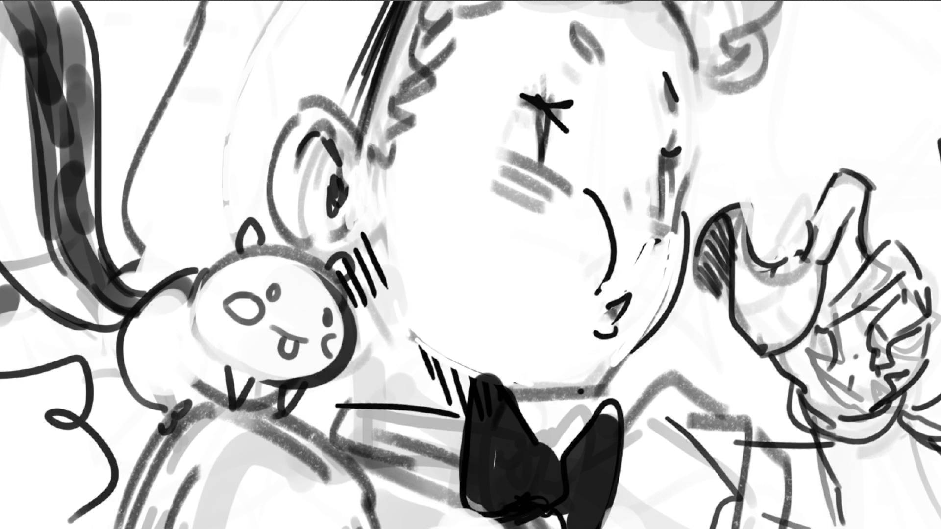
- Add grey blush on the cheek, along the hand contour, and light dabs on the face and mouth
click(536, 232)
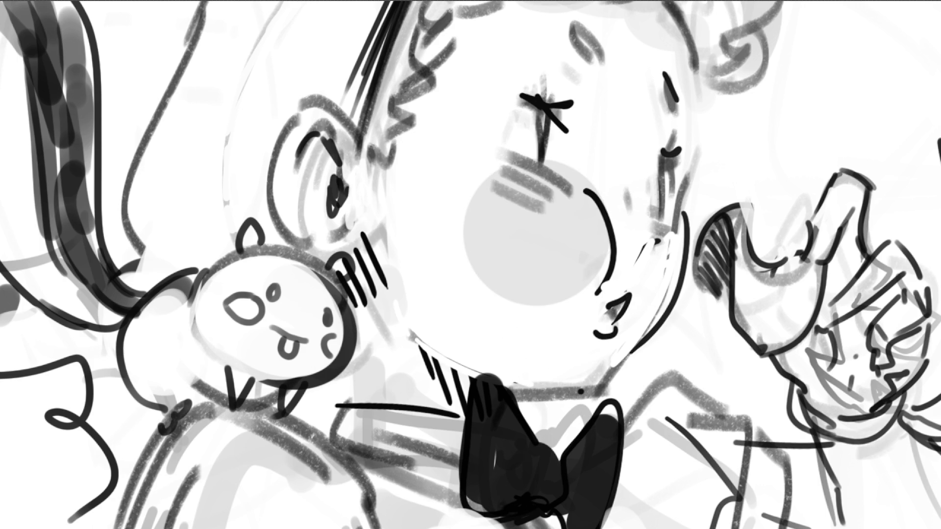
drag(686, 208, 661, 295)
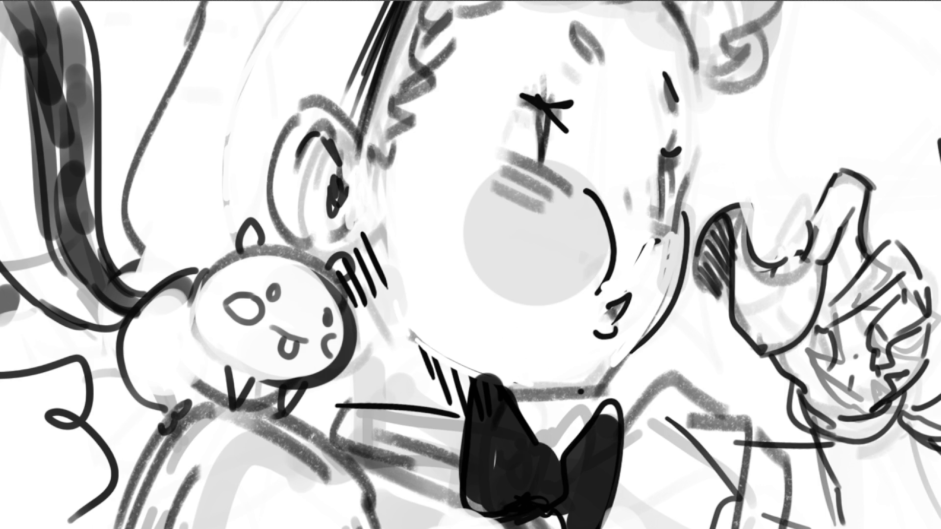
click(586, 77)
click(667, 117)
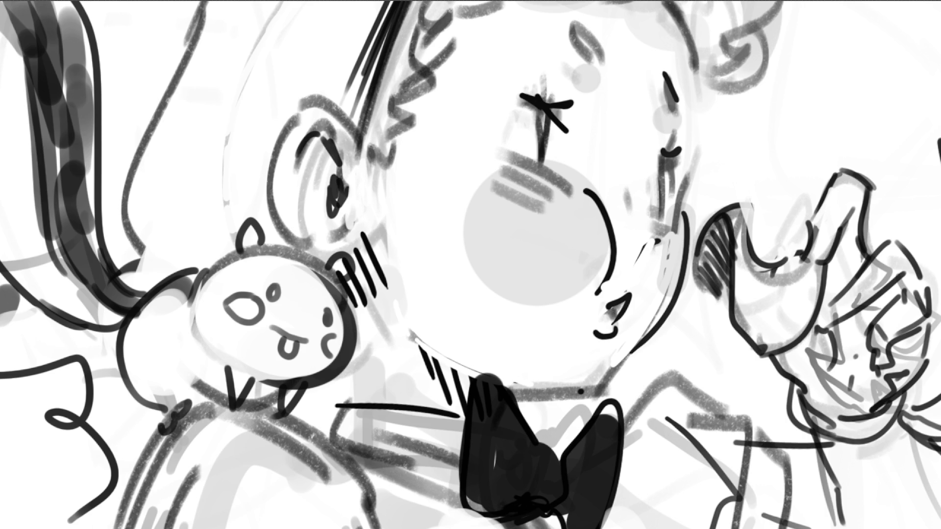
click(615, 318)
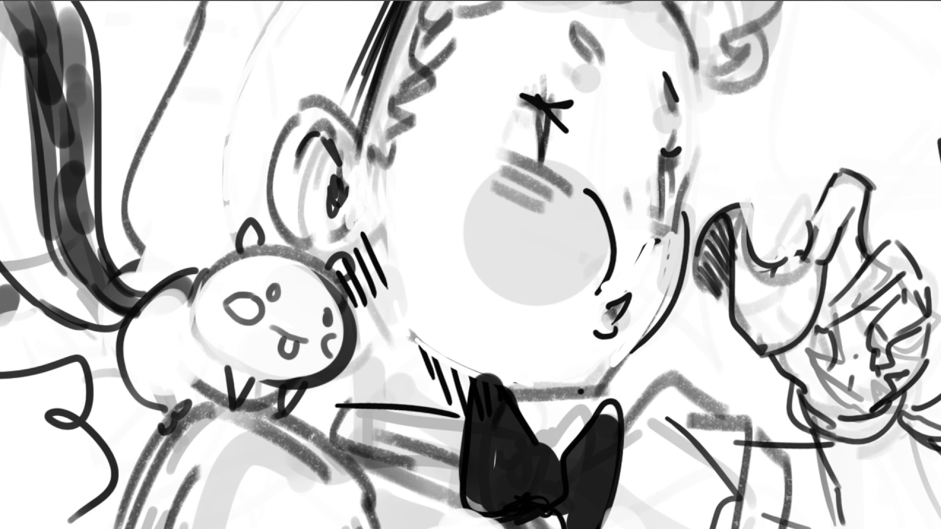
- Paint white over the chin, neck and cheek lines, and add a black dot by the cheek hatching
mouse_move(606, 361)
mouse_down()
mouse_move(577, 386)
mouse_move(513, 389)
mouse_up()
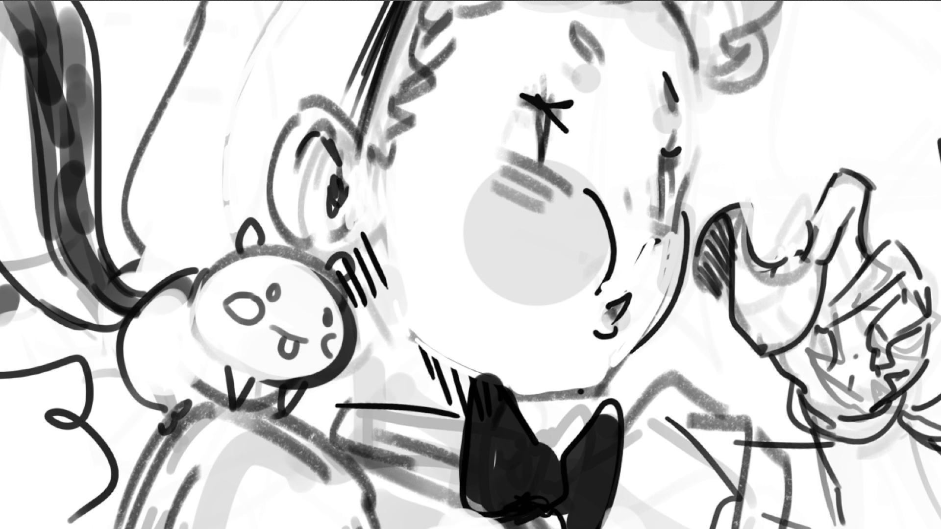
mouse_move(414, 333)
mouse_down()
mouse_move(475, 372)
mouse_move(385, 270)
mouse_move(375, 225)
mouse_up()
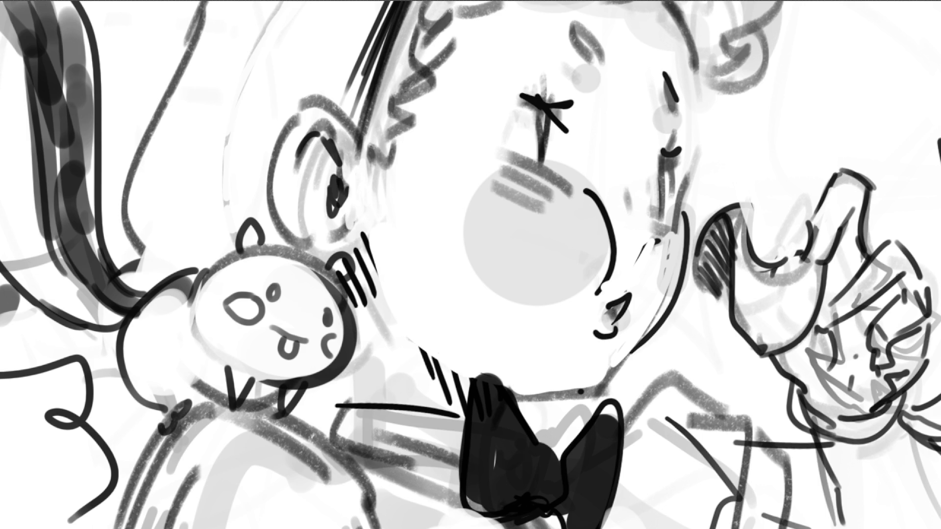
click(363, 251)
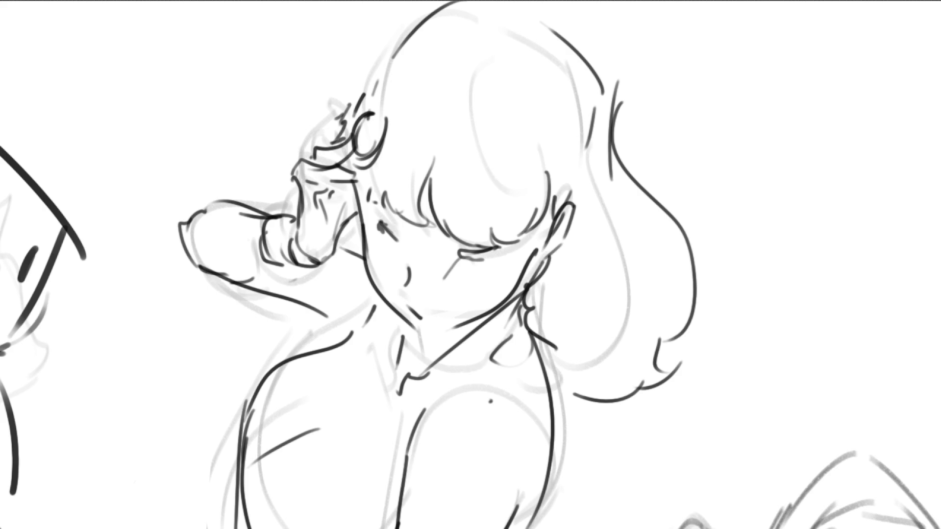
- Shade the hand, eyes under the bangs, neck and collar, and underside of the forearm in grey
mouse_move(326, 189)
mouse_down()
mouse_move(319, 257)
mouse_move(352, 183)
mouse_up()
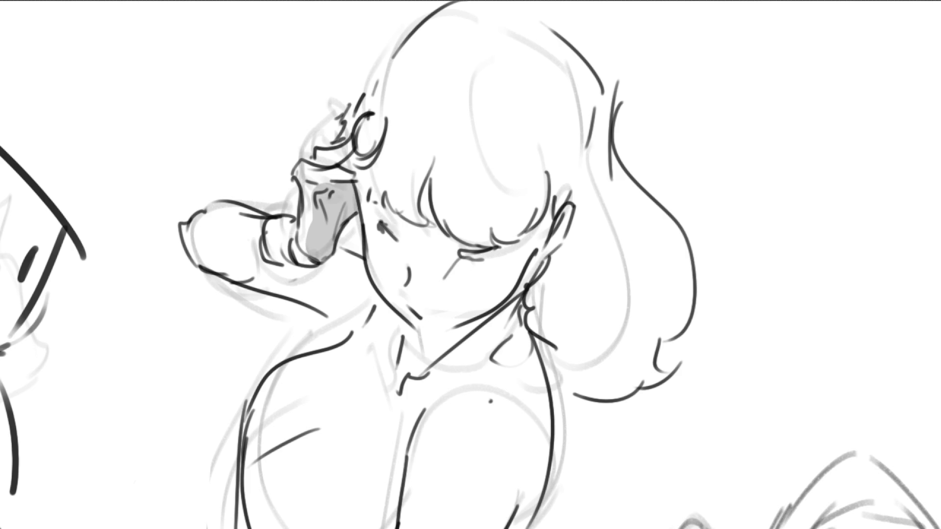
mouse_move(362, 216)
mouse_down()
mouse_move(433, 243)
mouse_move(416, 196)
mouse_move(472, 245)
mouse_move(553, 210)
mouse_up()
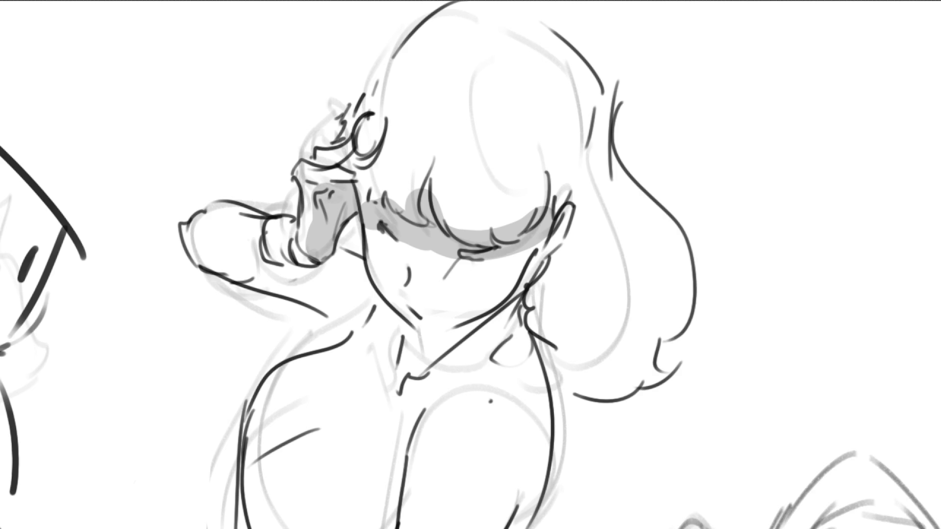
mouse_move(402, 338)
mouse_down()
mouse_move(426, 368)
mouse_move(527, 308)
mouse_move(427, 377)
mouse_up()
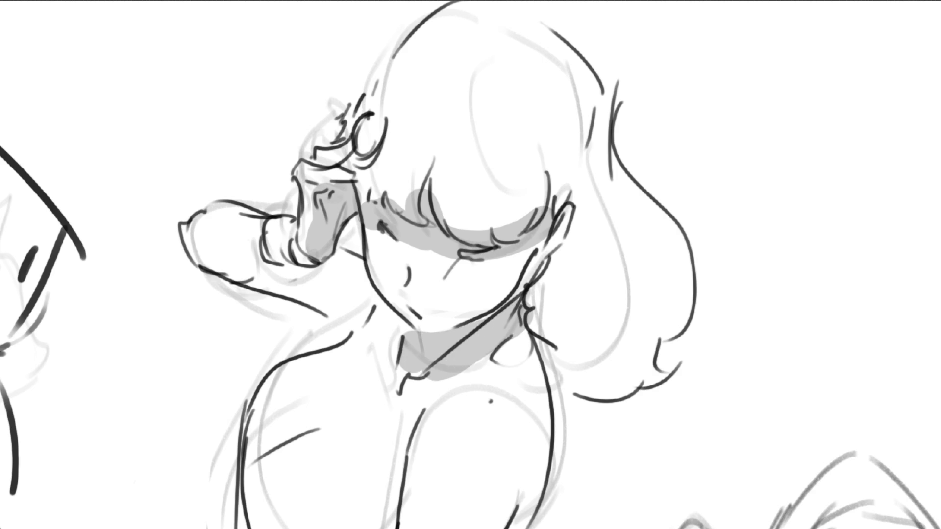
drag(263, 271, 299, 289)
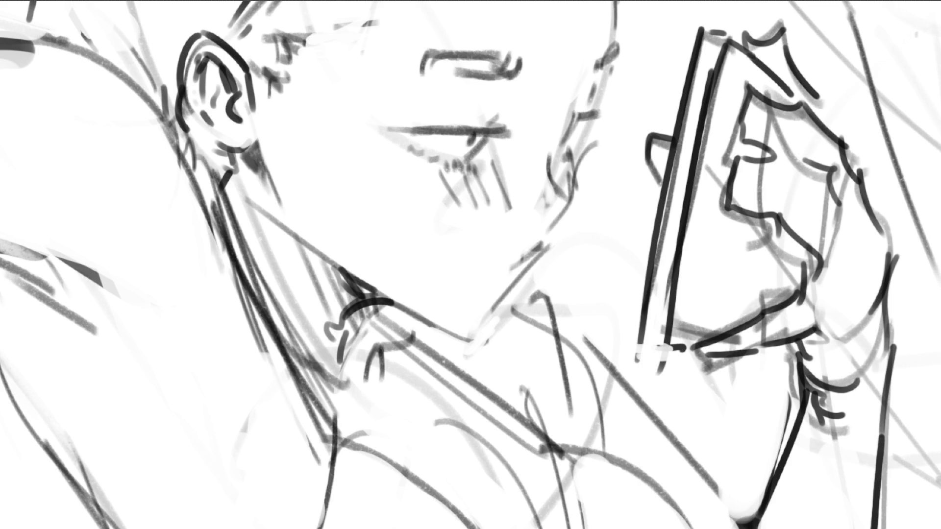
- Draw a line under the upper lip, shade below the lower lip, and darken the jaw line
mouse_move(399, 134)
mouse_down()
mouse_move(487, 134)
mouse_move(485, 142)
mouse_move(431, 145)
mouse_move(404, 126)
mouse_move(473, 127)
mouse_up()
mouse_move(406, 153)
mouse_down()
mouse_move(456, 169)
mouse_move(495, 142)
mouse_move(465, 177)
mouse_move(416, 169)
mouse_move(401, 152)
mouse_up()
mouse_move(571, 164)
mouse_down()
mouse_move(563, 147)
mouse_move(583, 120)
mouse_up()
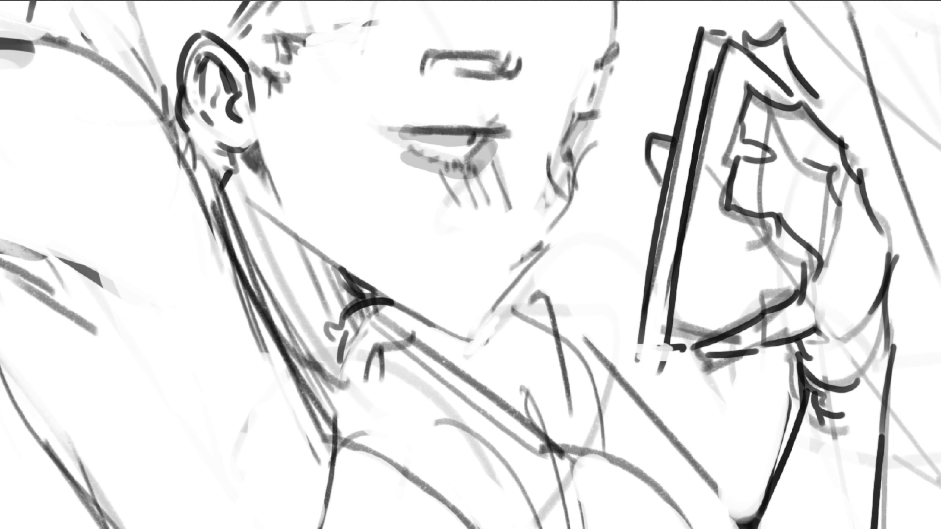
- Undo the trial grey shading on lips, jaw and ear, then fit the whole page in view
mouse_move(461, 85)
mouse_down()
mouse_move(504, 92)
mouse_move(473, 80)
mouse_up()
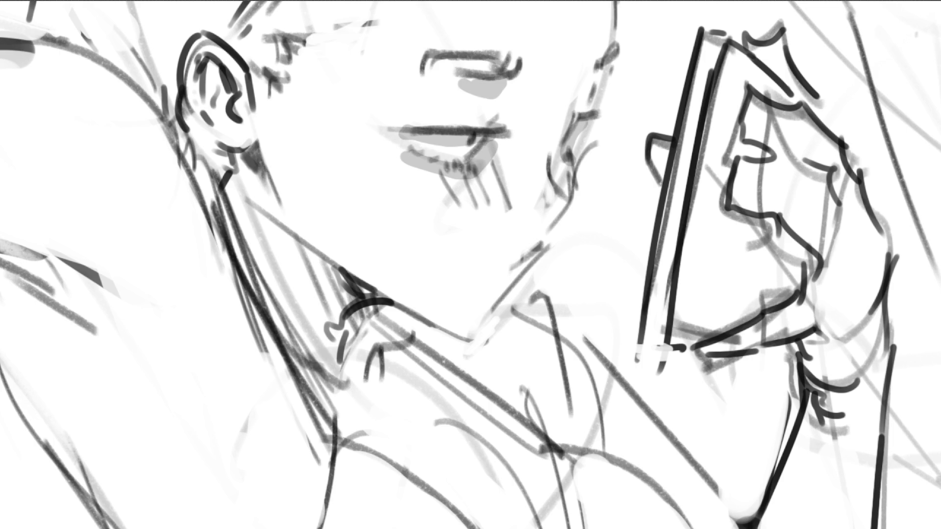
key(ctrl+z)
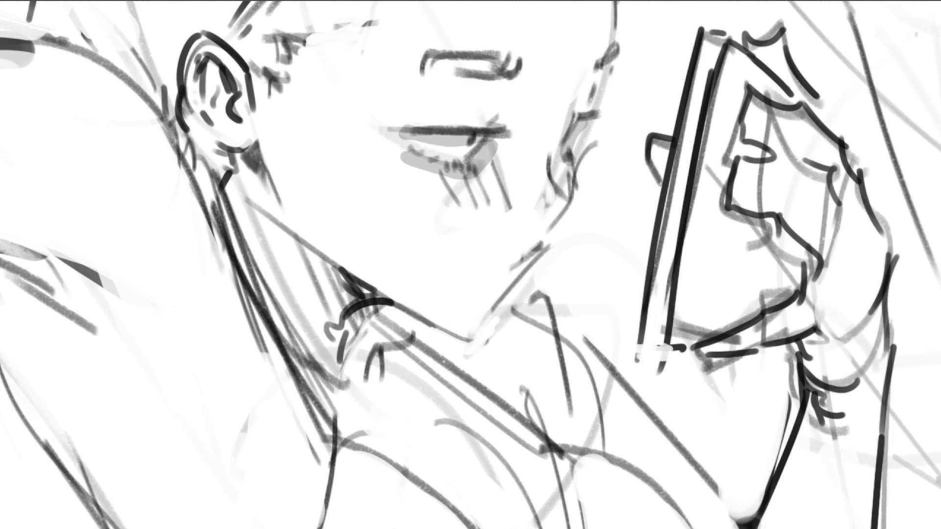
mouse_move(565, 201)
mouse_down()
mouse_move(528, 230)
mouse_move(551, 223)
mouse_up()
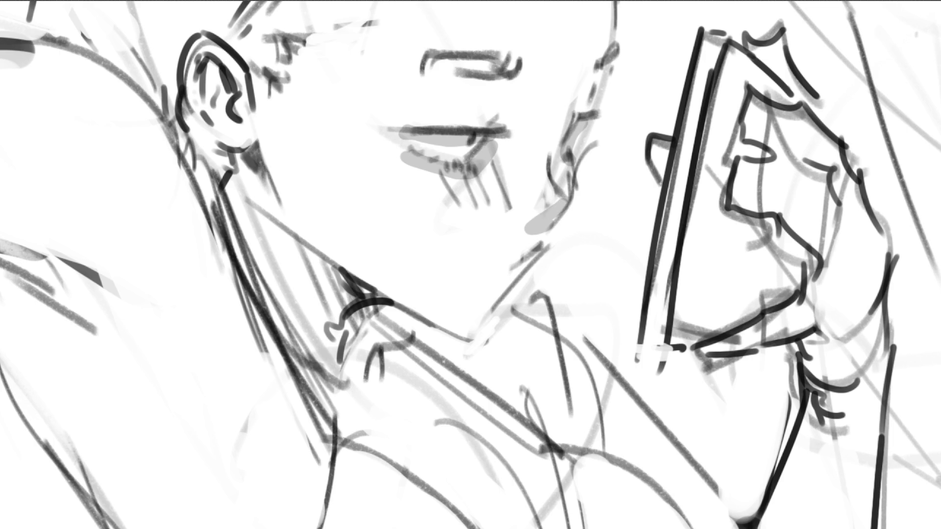
key(ctrl+z)
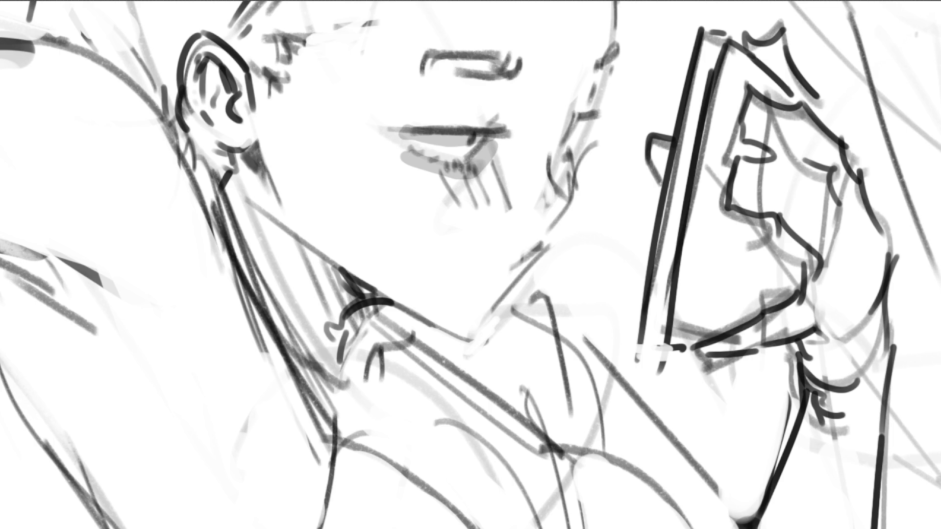
key(ctrl+z)
mouse_move(206, 84)
mouse_down()
mouse_move(218, 64)
mouse_move(230, 88)
mouse_move(223, 120)
mouse_move(230, 54)
mouse_up()
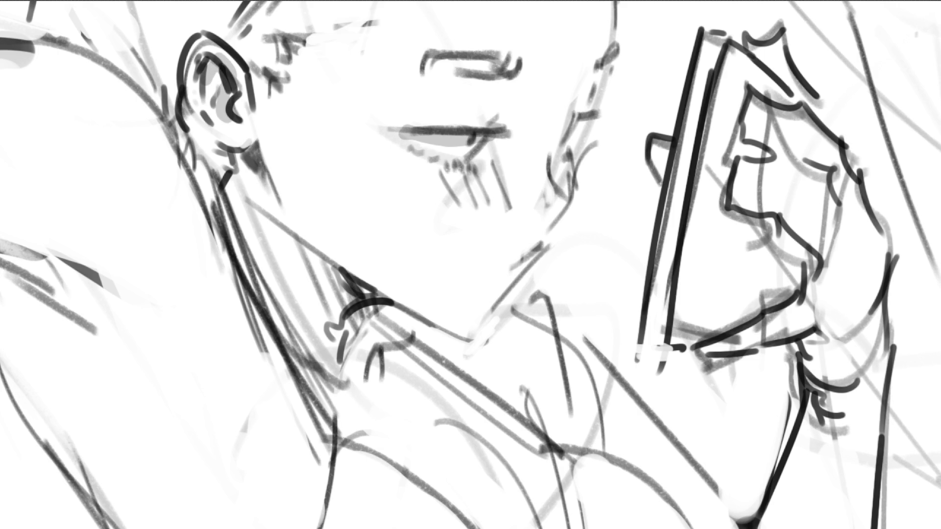
key(ctrl+z)
key(ctrl+z)
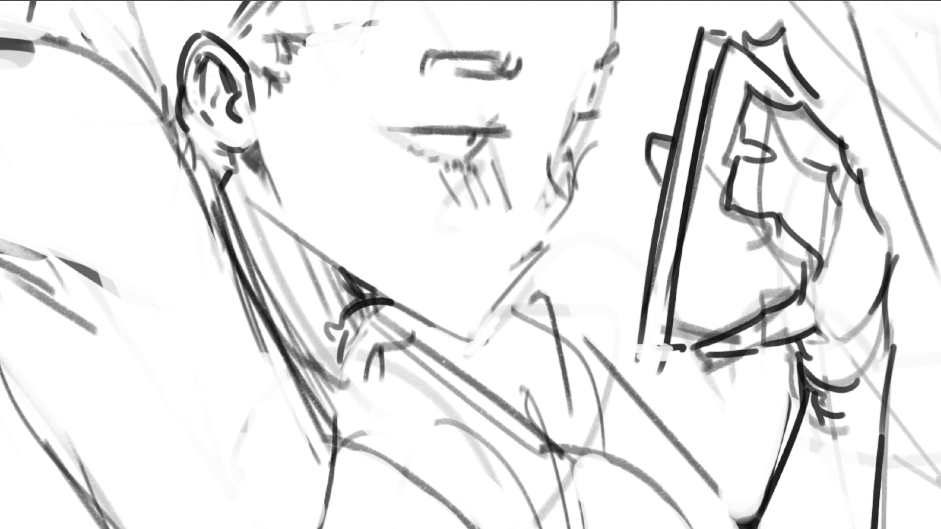
key(ctrl+0)
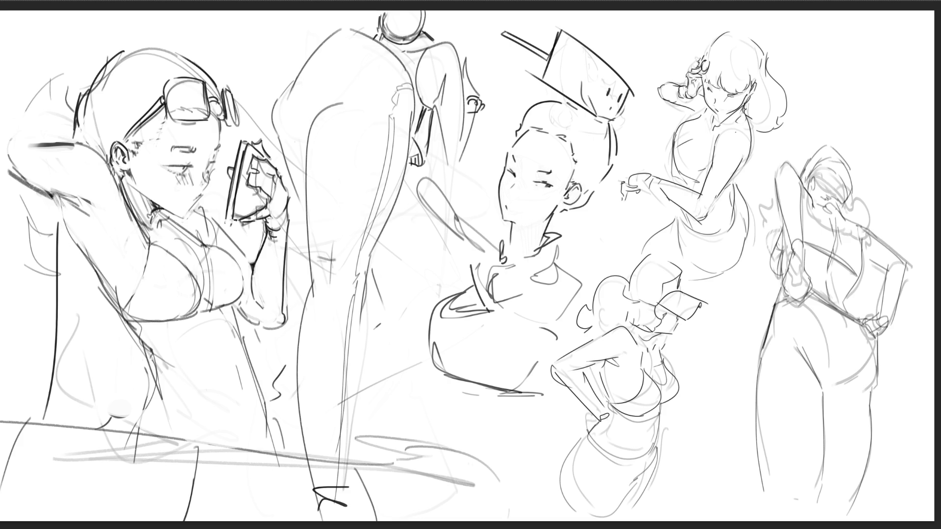
- Ink a dark line from the left figure's arm down along the torso
drag(63, 203, 105, 302)
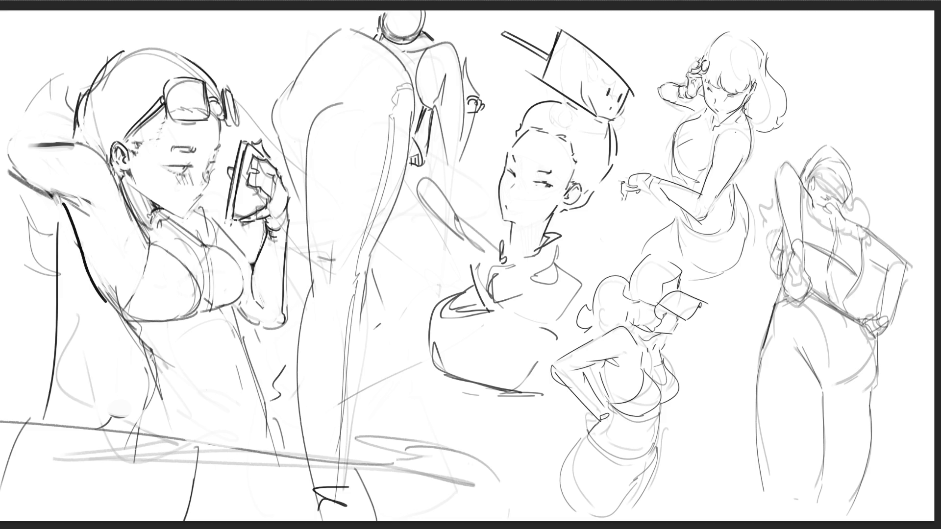
mouse_move(106, 300)
mouse_down()
mouse_move(155, 357)
mouse_move(133, 426)
mouse_up()
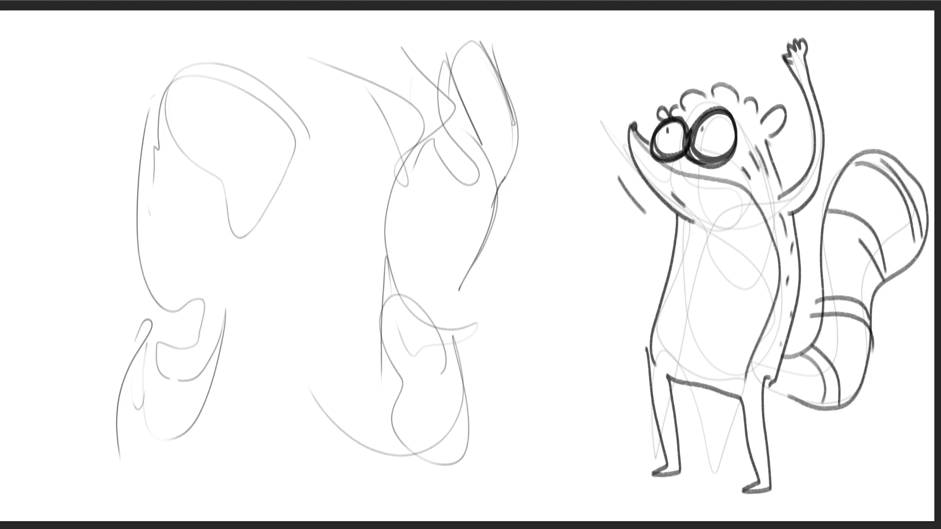
- Wipe out the raccoon drawing with one large eraser stroke
mouse_move(728, 158)
mouse_down()
mouse_move(750, 151)
mouse_move(665, 118)
mouse_move(367, 137)
mouse_move(288, 377)
mouse_up()
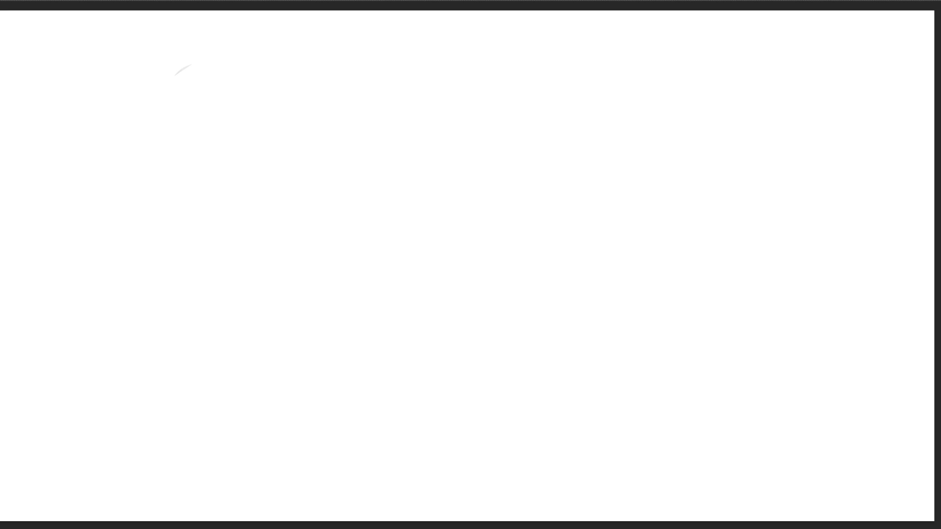
- Sketch a loose standing figure from an oval head and shoulders down through the hips and legs
drag(268, 79, 250, 130)
mouse_move(257, 94)
mouse_down()
mouse_move(294, 69)
mouse_move(316, 106)
mouse_move(300, 153)
mouse_up()
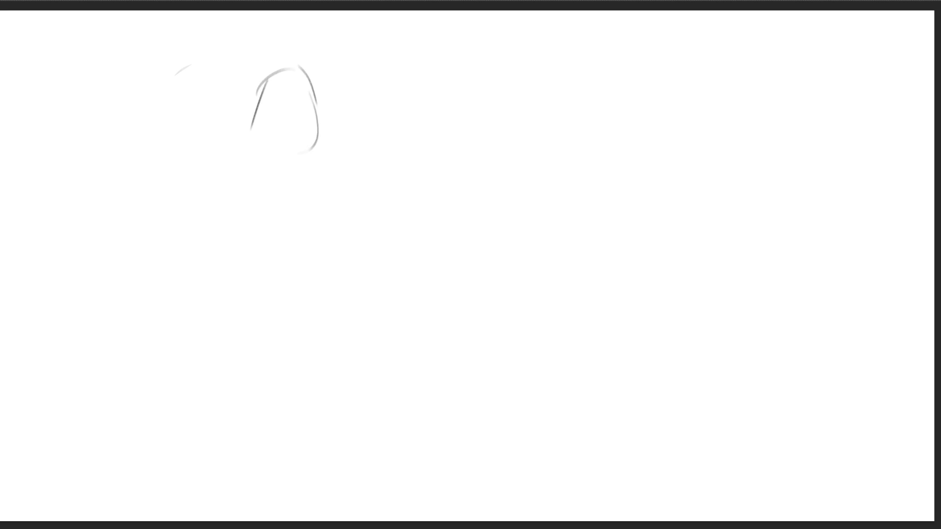
mouse_move(251, 129)
mouse_down()
mouse_move(264, 169)
mouse_move(276, 174)
mouse_move(326, 154)
mouse_move(332, 110)
mouse_move(324, 141)
mouse_up()
mouse_move(261, 147)
mouse_down()
mouse_move(299, 139)
mouse_move(323, 164)
mouse_move(280, 191)
mouse_move(316, 173)
mouse_move(291, 200)
mouse_move(321, 188)
mouse_move(224, 211)
mouse_move(215, 253)
mouse_move(373, 172)
mouse_move(291, 280)
mouse_up()
drag(263, 242, 293, 284)
mouse_move(305, 277)
mouse_down()
mouse_move(337, 214)
mouse_move(329, 295)
mouse_move(270, 260)
mouse_move(349, 284)
mouse_move(316, 355)
mouse_move(279, 331)
mouse_up()
mouse_move(280, 308)
mouse_down()
mouse_move(294, 377)
mouse_move(363, 316)
mouse_move(375, 323)
mouse_move(338, 428)
mouse_up()
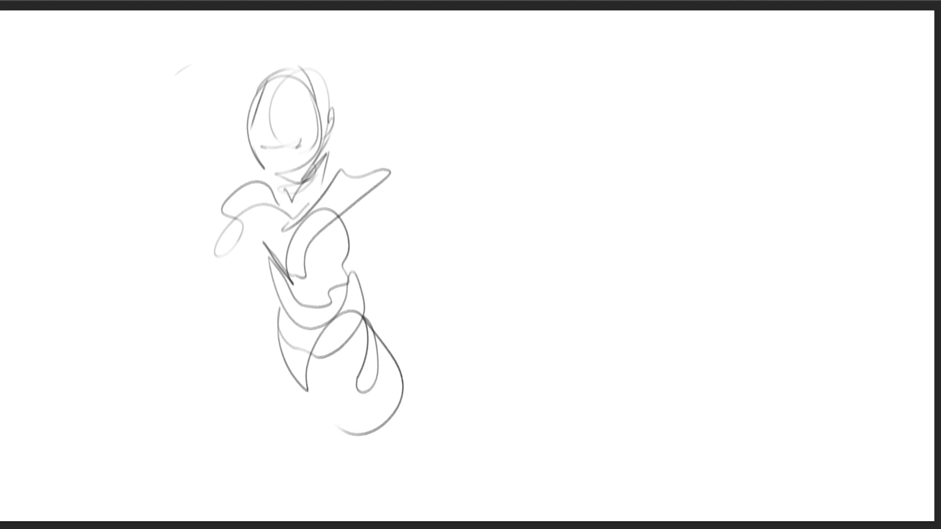
mouse_move(277, 398)
mouse_down()
mouse_move(339, 337)
mouse_move(308, 353)
mouse_move(441, 285)
mouse_up()
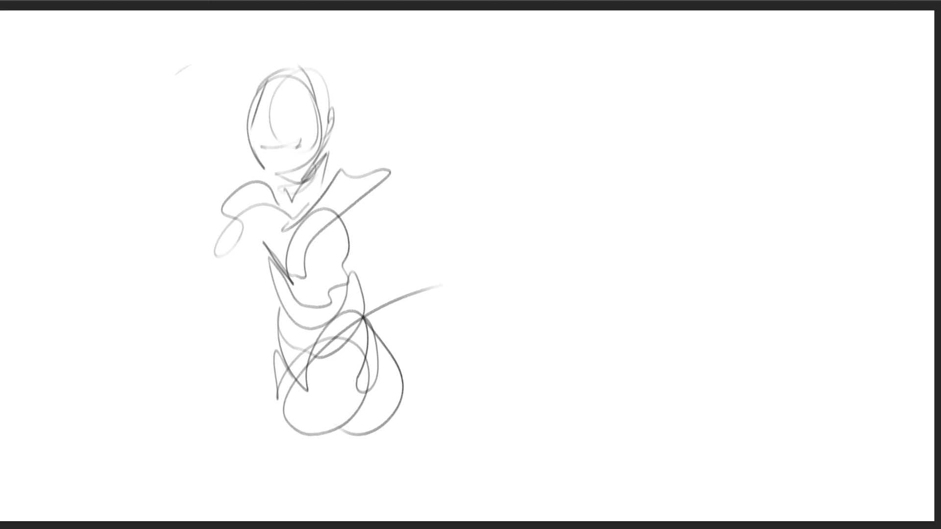
- Rough in a jagged mark on the right and sweep a large wavy shape around it
drag(656, 153, 607, 202)
mouse_move(637, 169)
mouse_down()
mouse_move(699, 112)
mouse_move(630, 153)
mouse_up()
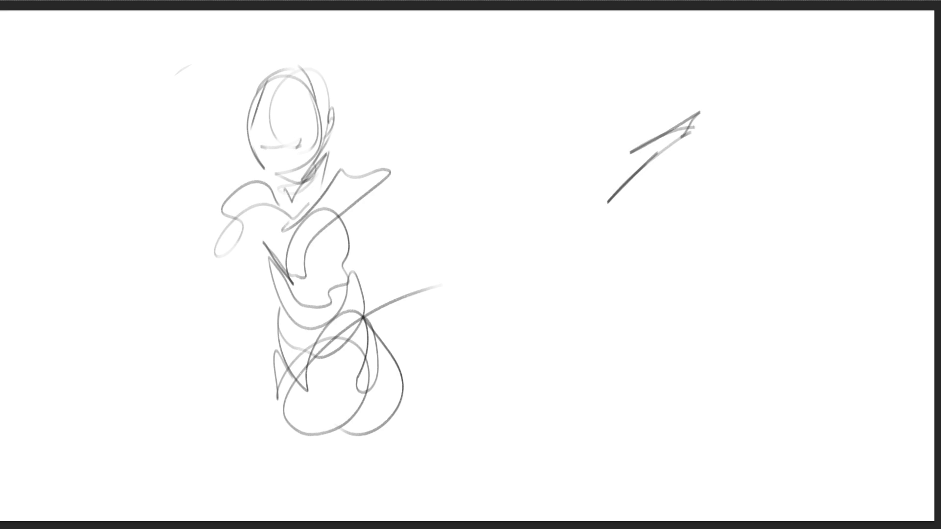
mouse_move(692, 127)
mouse_down()
mouse_move(655, 83)
mouse_move(556, 191)
mouse_move(691, 133)
mouse_move(718, 250)
mouse_move(596, 242)
mouse_move(885, 274)
mouse_move(614, 262)
mouse_move(882, 265)
mouse_move(891, 255)
mouse_up()
mouse_move(823, 137)
mouse_down()
mouse_move(877, 189)
mouse_move(787, 293)
mouse_move(583, 250)
mouse_move(490, 248)
mouse_move(553, 287)
mouse_move(857, 305)
mouse_move(720, 295)
mouse_move(380, 327)
mouse_move(596, 201)
mouse_up()
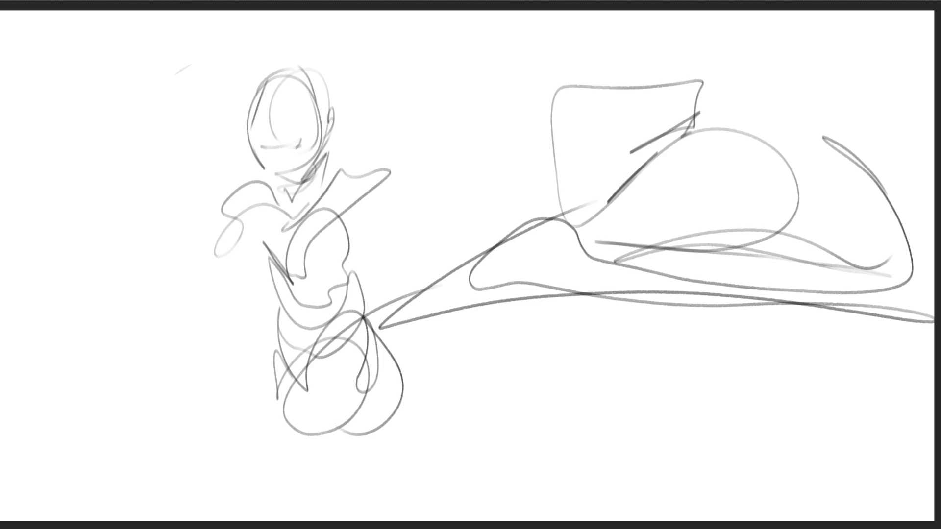
- Sketch the second figure's looping head, arm, torso side and hip line beside the first figure
mouse_move(406, 80)
mouse_down()
mouse_move(422, 32)
mouse_move(416, 98)
mouse_move(461, 93)
mouse_move(463, 71)
mouse_move(417, 115)
mouse_move(477, 123)
mouse_move(436, 155)
mouse_move(409, 120)
mouse_move(436, 147)
mouse_up()
mouse_move(373, 196)
mouse_down()
mouse_move(453, 152)
mouse_move(379, 240)
mouse_move(490, 244)
mouse_move(469, 282)
mouse_move(500, 236)
mouse_move(397, 201)
mouse_move(396, 177)
mouse_up()
drag(466, 323, 417, 347)
mouse_move(417, 347)
mouse_down()
mouse_move(505, 305)
mouse_move(500, 338)
mouse_move(418, 321)
mouse_up()
drag(385, 208, 375, 300)
mouse_move(414, 351)
mouse_down()
mouse_move(513, 304)
mouse_move(517, 318)
mouse_up()
- Rough in the second figure's legs and feet down toward the bottom of the canvas
mouse_move(398, 342)
mouse_down()
mouse_move(408, 374)
mouse_move(434, 350)
mouse_move(456, 420)
mouse_move(473, 318)
mouse_move(505, 431)
mouse_move(477, 457)
mouse_up()
drag(458, 453, 502, 458)
drag(508, 446, 490, 494)
drag(429, 439, 463, 520)
drag(455, 452, 481, 519)
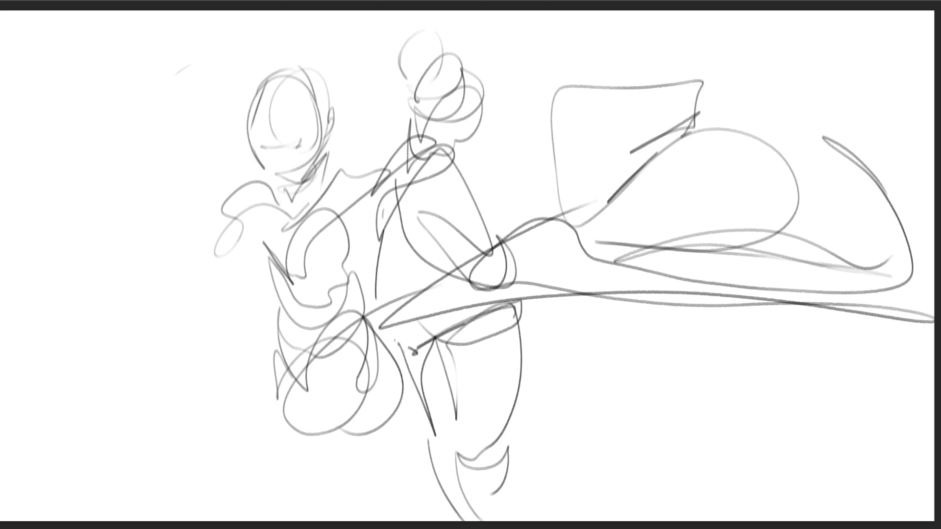
drag(502, 432, 506, 494)
- Fade both rough figures with the eraser and ink the hoodie's hem band
mouse_move(454, 126)
mouse_down()
mouse_move(519, 362)
mouse_move(480, 455)
mouse_up()
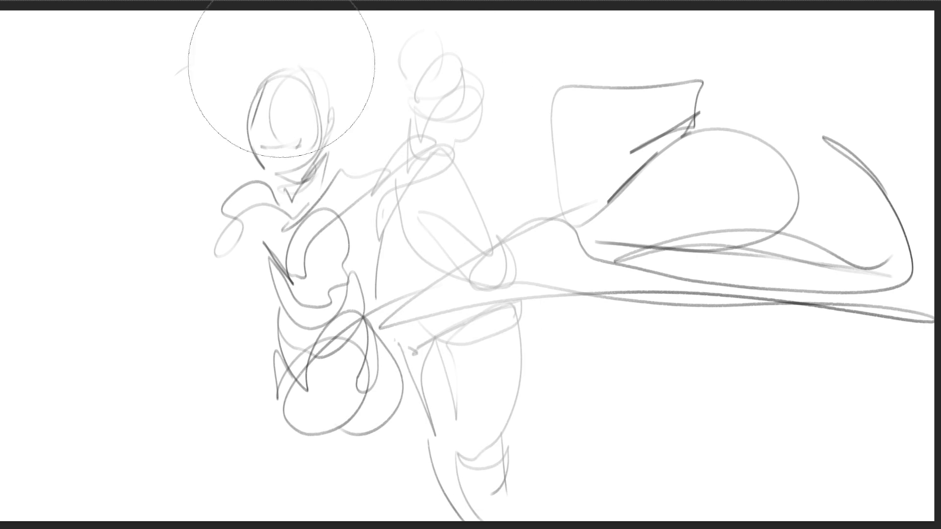
mouse_move(282, 63)
mouse_down()
mouse_move(235, 209)
mouse_move(882, 211)
mouse_move(607, 68)
mouse_up()
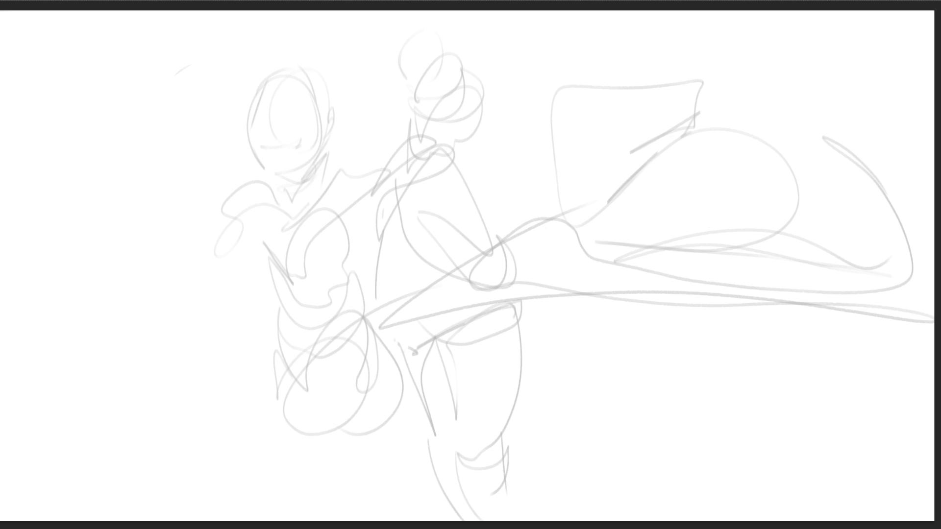
mouse_move(398, 345)
mouse_down()
mouse_move(404, 363)
mouse_move(507, 317)
mouse_up()
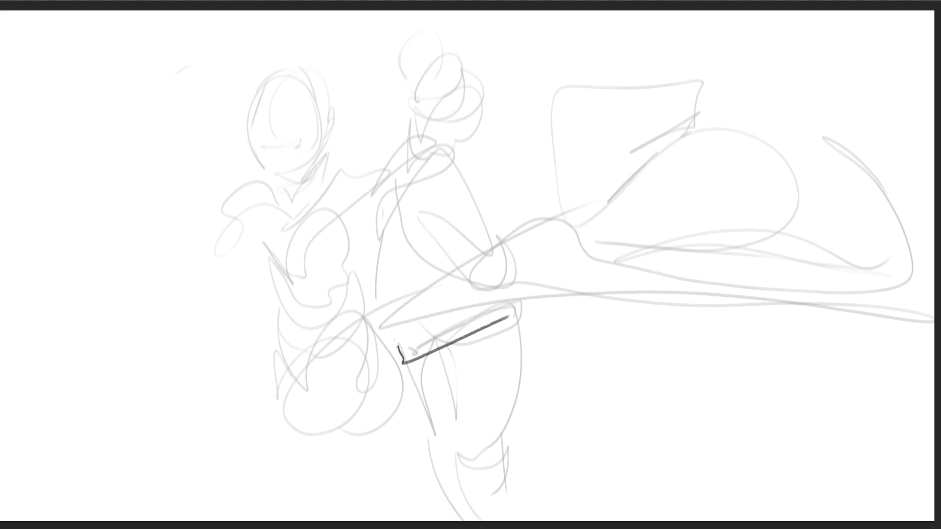
mouse_move(403, 352)
mouse_down()
mouse_move(514, 304)
mouse_move(491, 326)
mouse_move(509, 317)
mouse_up()
mouse_move(380, 328)
mouse_down()
mouse_move(407, 346)
mouse_move(504, 301)
mouse_up()
- Ink the hoodie's side, shoulder and back, and the sleeve down to the elbow and forearm
mouse_move(380, 276)
mouse_down()
mouse_move(378, 332)
mouse_move(377, 231)
mouse_up()
mouse_move(378, 304)
mouse_down()
mouse_move(375, 201)
mouse_move(421, 191)
mouse_move(444, 234)
mouse_up()
mouse_move(423, 183)
mouse_down()
mouse_move(417, 202)
mouse_move(440, 147)
mouse_move(506, 226)
mouse_up()
mouse_move(445, 226)
mouse_down()
mouse_move(480, 262)
mouse_move(508, 229)
mouse_move(513, 275)
mouse_up()
drag(507, 226, 523, 267)
mouse_move(521, 267)
mouse_down()
mouse_move(476, 265)
mouse_move(492, 275)
mouse_up()
mouse_move(492, 275)
mouse_down()
mouse_move(527, 260)
mouse_move(527, 279)
mouse_up()
drag(509, 278, 516, 300)
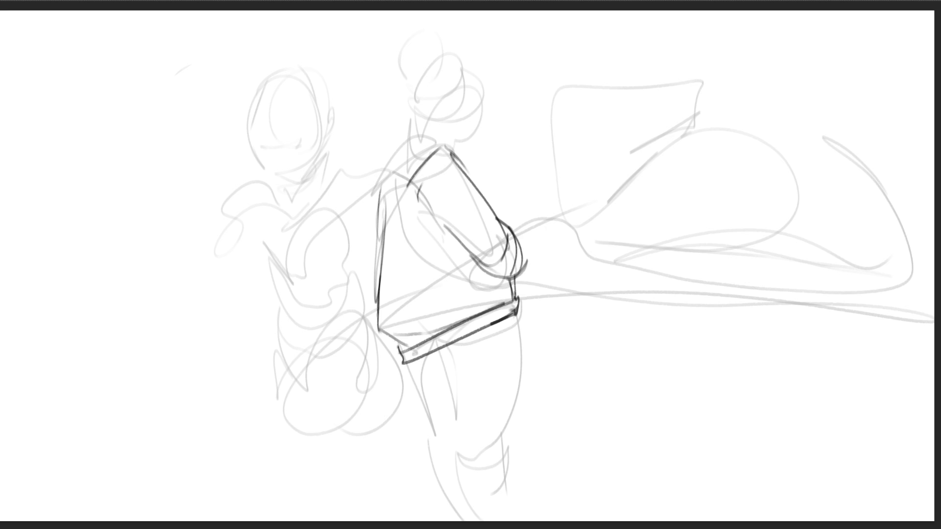
- Ink both legs below the hem, with knee contours, calves and the right thigh
drag(436, 350, 455, 417)
mouse_move(406, 365)
mouse_down()
mouse_move(436, 434)
mouse_move(485, 442)
mouse_move(461, 445)
mouse_move(475, 478)
mouse_up()
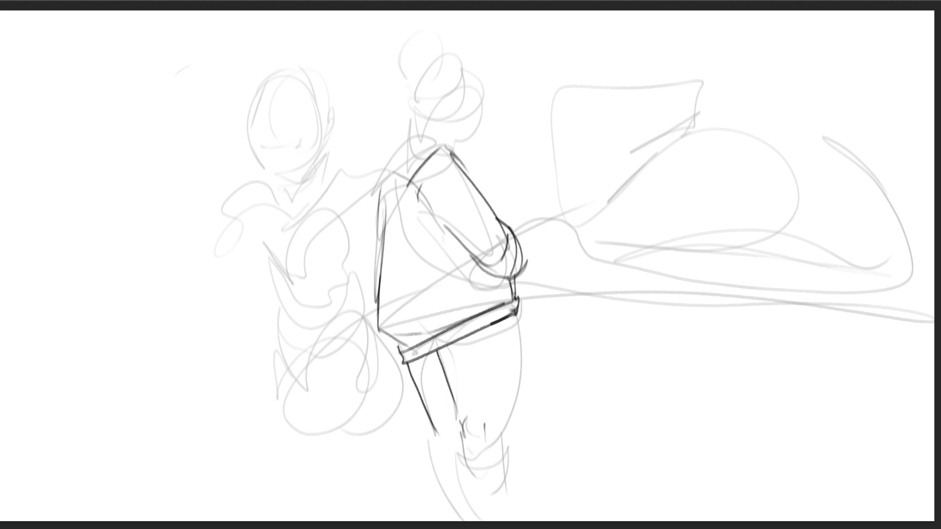
mouse_move(502, 417)
mouse_down()
mouse_move(513, 461)
mouse_move(510, 518)
mouse_up()
drag(463, 436, 485, 520)
mouse_move(438, 425)
mouse_down()
mouse_move(448, 436)
mouse_move(434, 447)
mouse_move(463, 519)
mouse_up()
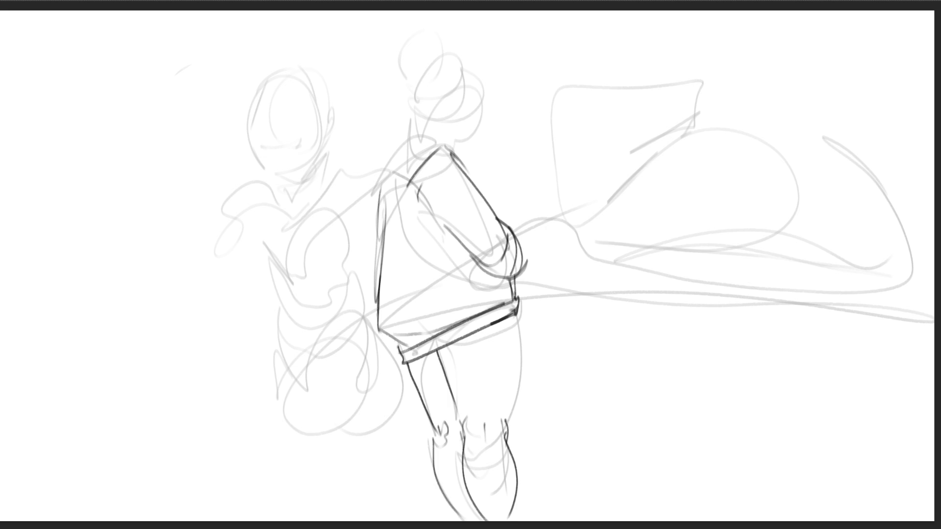
drag(517, 314, 505, 417)
- Draw the hood and collar around the shoulder, rounding off the front edge
mouse_move(367, 160)
mouse_down()
mouse_move(429, 131)
mouse_move(440, 143)
mouse_up()
mouse_move(365, 154)
mouse_down()
mouse_move(392, 135)
mouse_move(363, 198)
mouse_move(369, 209)
mouse_up()
mouse_move(420, 165)
mouse_down()
mouse_move(378, 212)
mouse_move(393, 198)
mouse_move(388, 220)
mouse_up()
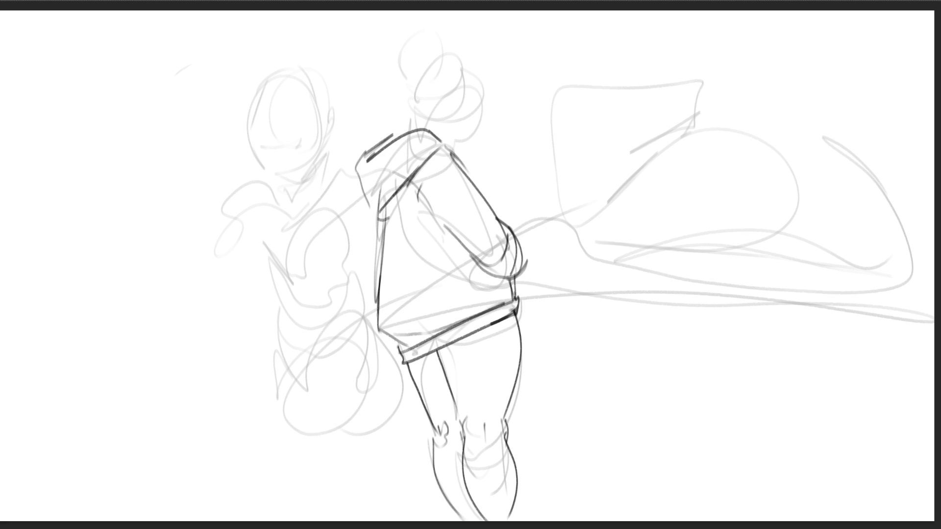
drag(364, 200, 420, 165)
drag(376, 216, 380, 255)
- Sketch the jaw curling into the chin, the ear and the hair at the back of the head
drag(410, 114, 407, 126)
drag(408, 122, 417, 111)
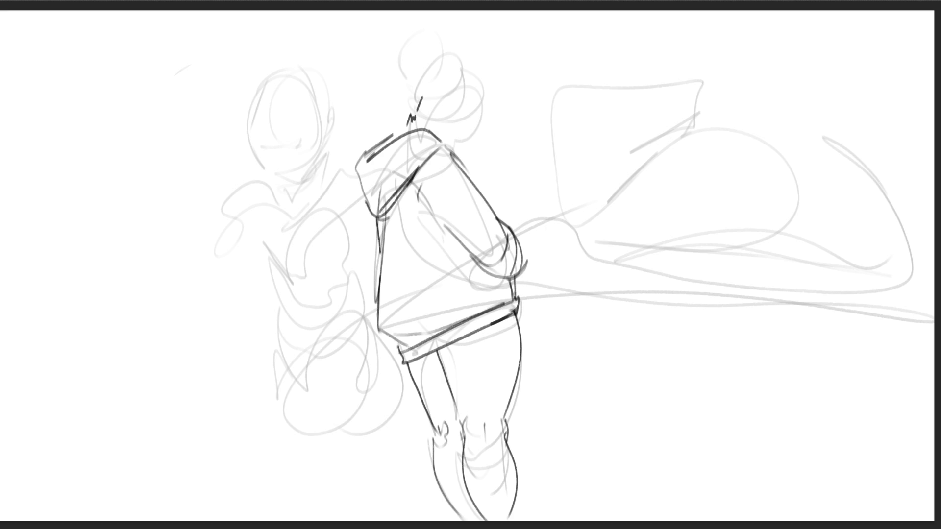
drag(421, 105, 434, 93)
mouse_move(441, 96)
mouse_down()
mouse_move(433, 108)
mouse_move(483, 80)
mouse_move(495, 132)
mouse_up()
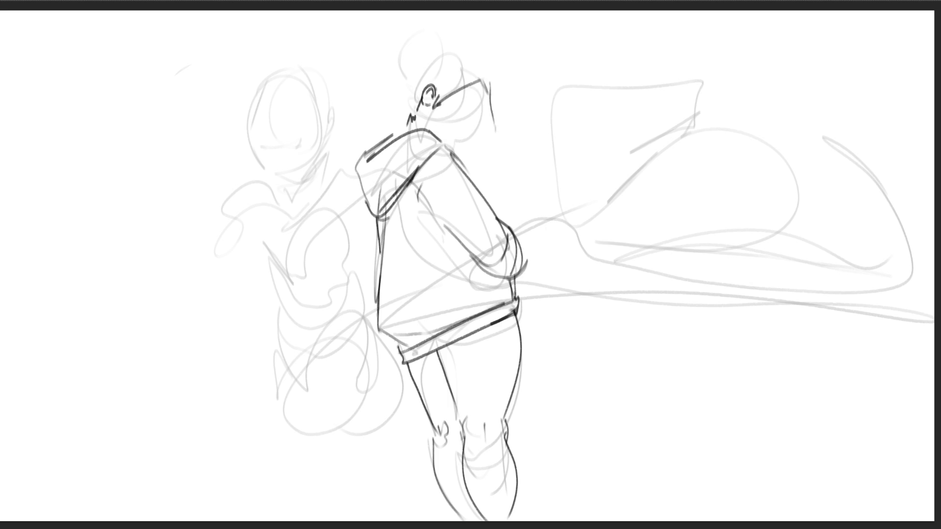
mouse_move(488, 93)
mouse_down()
mouse_move(503, 135)
mouse_move(488, 142)
mouse_move(499, 148)
mouse_move(471, 134)
mouse_move(476, 121)
mouse_move(473, 132)
mouse_move(462, 114)
mouse_move(472, 129)
mouse_move(475, 104)
mouse_move(462, 136)
mouse_move(425, 133)
mouse_move(425, 125)
mouse_move(402, 139)
mouse_move(395, 89)
mouse_move(446, 43)
mouse_up()
- Outline a cap with a bow on top, then erase the face details to redo them
drag(451, 43, 480, 82)
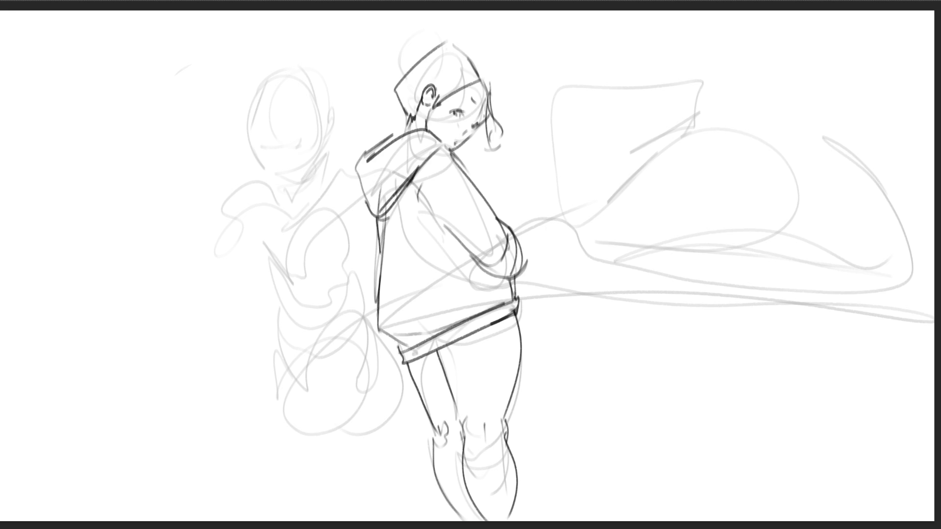
mouse_move(476, 53)
mouse_down()
mouse_move(459, 34)
mouse_move(512, 26)
mouse_move(521, 61)
mouse_up()
mouse_move(521, 61)
mouse_down()
mouse_move(479, 55)
mouse_move(526, 87)
mouse_up()
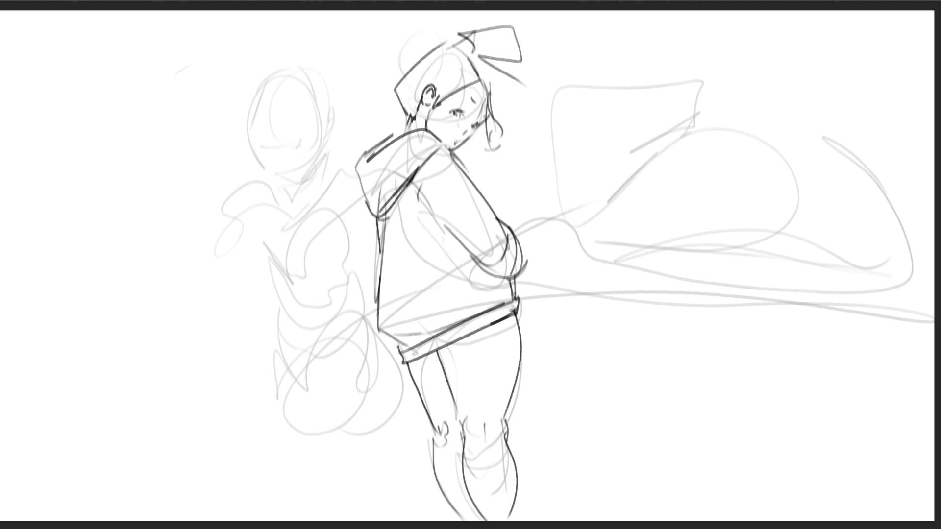
drag(465, 40, 499, 100)
drag(443, 113, 468, 119)
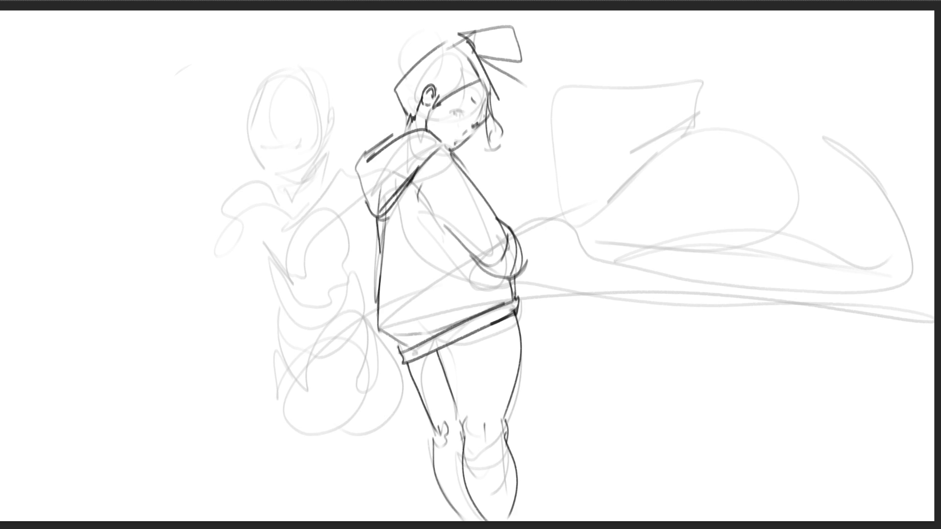
mouse_move(441, 91)
mouse_down()
mouse_move(480, 134)
mouse_move(453, 144)
mouse_up()
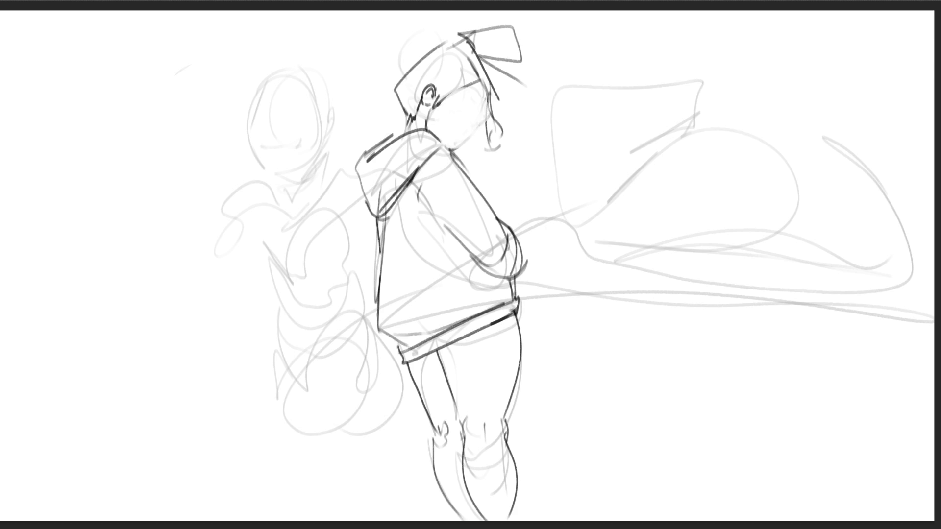
- Draw the girl's smile and hoodie neckline, then scribble a large rounded shape on the right
drag(444, 122, 459, 143)
mouse_move(452, 153)
mouse_down()
mouse_move(482, 180)
mouse_move(496, 217)
mouse_up()
mouse_move(594, 256)
mouse_down()
mouse_move(844, 269)
mouse_move(620, 270)
mouse_move(850, 272)
mouse_move(632, 242)
mouse_move(662, 138)
mouse_up()
mouse_move(620, 164)
mouse_down()
mouse_move(671, 131)
mouse_move(754, 120)
mouse_move(889, 138)
mouse_move(902, 228)
mouse_move(876, 267)
mouse_move(907, 225)
mouse_move(876, 273)
mouse_move(586, 264)
mouse_move(649, 137)
mouse_move(580, 269)
mouse_move(743, 115)
mouse_up()
mouse_move(578, 164)
mouse_down()
mouse_move(686, 71)
mouse_move(853, 130)
mouse_move(553, 172)
mouse_move(782, 64)
mouse_move(662, 41)
mouse_move(578, 154)
mouse_move(828, 108)
mouse_up()
mouse_move(604, 166)
mouse_down()
mouse_move(688, 133)
mouse_move(908, 223)
mouse_move(735, 260)
mouse_up()
drag(593, 149, 564, 257)
drag(910, 247, 667, 272)
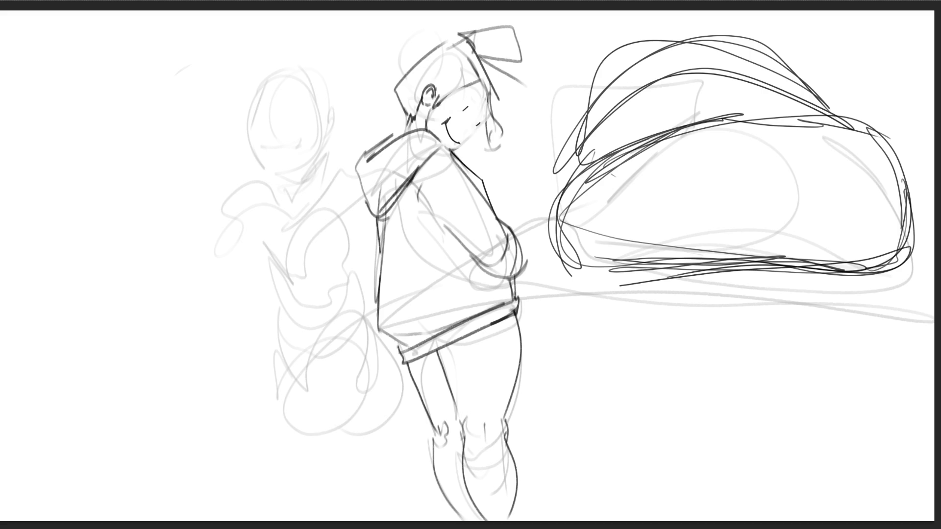
- Start a big face below the shape with a closed eyelid, dark lashes and wavy lines beneath
mouse_move(712, 358)
mouse_down()
mouse_move(764, 344)
mouse_move(731, 355)
mouse_move(796, 356)
mouse_move(721, 359)
mouse_move(798, 362)
mouse_move(747, 343)
mouse_move(807, 342)
mouse_move(762, 358)
mouse_move(842, 324)
mouse_move(735, 332)
mouse_up()
drag(754, 270, 686, 303)
drag(811, 274, 805, 298)
mouse_move(705, 301)
mouse_down()
mouse_move(686, 315)
mouse_move(702, 361)
mouse_up()
mouse_move(702, 360)
mouse_down()
mouse_move(748, 289)
mouse_move(838, 311)
mouse_move(842, 327)
mouse_up()
mouse_move(757, 300)
mouse_down()
mouse_move(833, 314)
mouse_move(705, 312)
mouse_move(843, 317)
mouse_move(834, 332)
mouse_move(787, 346)
mouse_move(842, 358)
mouse_move(813, 368)
mouse_up()
mouse_move(735, 350)
mouse_down()
mouse_move(812, 353)
mouse_move(731, 356)
mouse_move(746, 365)
mouse_move(811, 362)
mouse_move(760, 368)
mouse_move(795, 368)
mouse_move(779, 378)
mouse_up()
mouse_move(745, 405)
mouse_down()
mouse_move(773, 391)
mouse_move(799, 420)
mouse_move(819, 412)
mouse_move(865, 329)
mouse_move(864, 378)
mouse_up()
mouse_move(876, 342)
mouse_down()
mouse_move(887, 405)
mouse_move(773, 465)
mouse_move(876, 414)
mouse_up()
- Add the big face's nose, lower jaw, cheek and mouth strokes, and an ear beside it
mouse_move(887, 381)
mouse_down()
mouse_move(867, 387)
mouse_move(811, 443)
mouse_move(899, 394)
mouse_move(881, 450)
mouse_move(796, 472)
mouse_move(887, 466)
mouse_move(841, 482)
mouse_move(803, 457)
mouse_move(817, 479)
mouse_move(870, 483)
mouse_move(915, 462)
mouse_up()
mouse_move(811, 480)
mouse_down()
mouse_move(896, 471)
mouse_move(863, 482)
mouse_up()
mouse_move(933, 462)
mouse_down()
mouse_move(879, 485)
mouse_move(771, 463)
mouse_move(690, 380)
mouse_move(692, 458)
mouse_up()
mouse_move(684, 428)
mouse_down()
mouse_move(789, 384)
mouse_move(826, 387)
mouse_move(760, 392)
mouse_move(664, 322)
mouse_move(670, 390)
mouse_up()
mouse_move(675, 387)
mouse_down()
mouse_move(648, 279)
mouse_move(675, 407)
mouse_move(603, 363)
mouse_up()
mouse_move(602, 362)
mouse_down()
mouse_move(642, 446)
mouse_move(676, 392)
mouse_up()
mouse_move(656, 371)
mouse_down()
mouse_move(606, 387)
mouse_move(661, 425)
mouse_up()
mouse_move(654, 382)
mouse_down()
mouse_move(616, 397)
mouse_move(663, 440)
mouse_up()
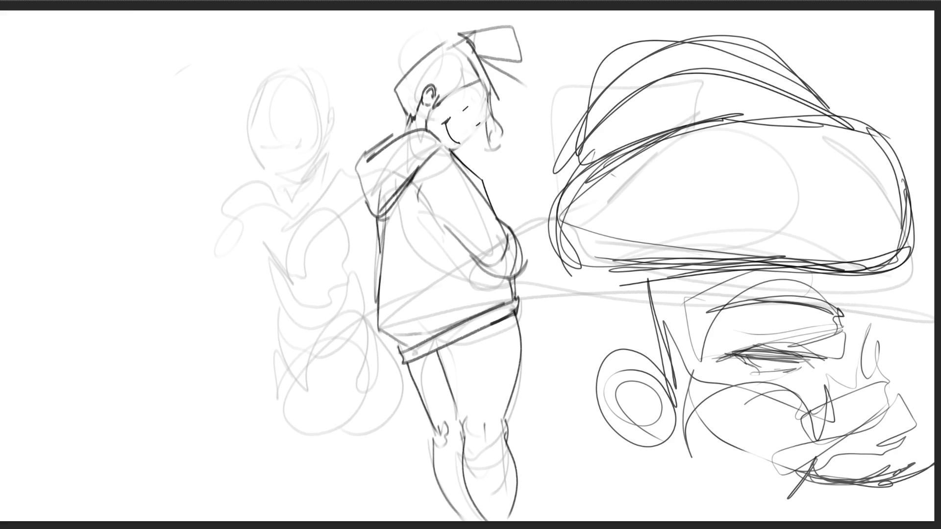
- Mirror the canvas and fade the upper and lower halves of the sketch
key(m)
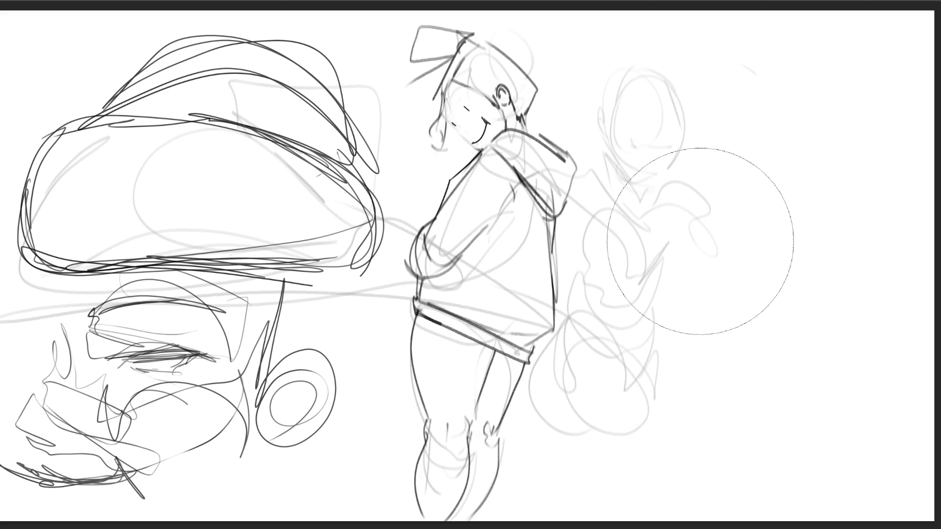
mouse_move(692, 231)
mouse_down()
mouse_move(168, 93)
mouse_move(267, 247)
mouse_up()
drag(720, 411, 471, 472)
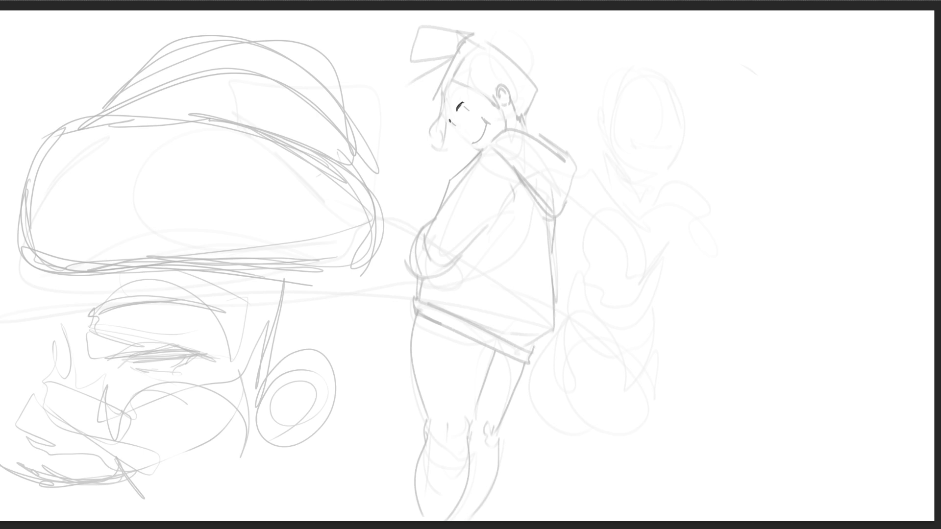
- Draw the girl's closed eye and jaw line, undoing a stray cheek mark
drag(464, 114, 472, 111)
drag(465, 139, 484, 147)
drag(454, 125, 460, 129)
key(ctrl+z)
- Ink the hair strokes around the head's left, top and right, undoing stray lines
mouse_move(448, 82)
mouse_down()
mouse_move(440, 112)
mouse_move(454, 84)
mouse_move(477, 83)
mouse_move(512, 105)
mouse_up()
key(ctrl+z)
key(ctrl+z)
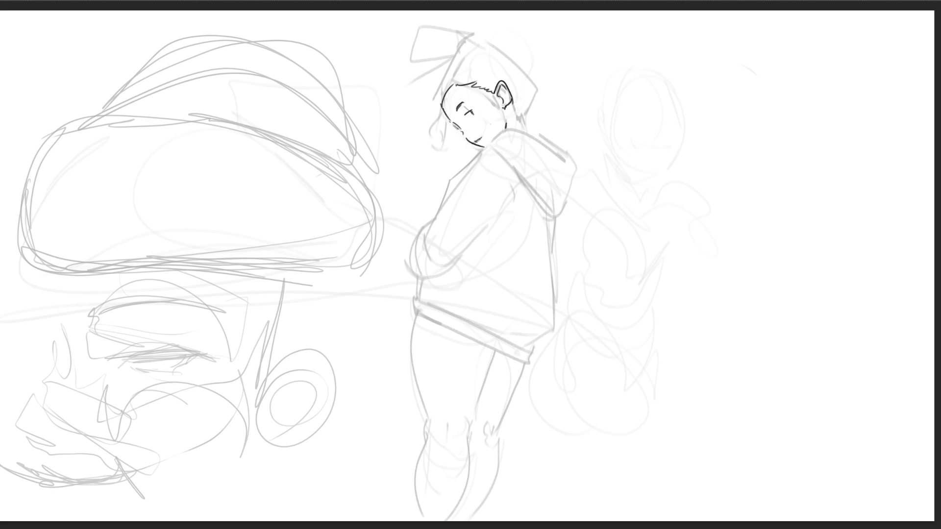
mouse_move(483, 90)
mouse_down()
mouse_move(495, 99)
mouse_move(431, 106)
mouse_up()
drag(461, 49, 436, 96)
mouse_move(468, 48)
mouse_down()
mouse_move(491, 40)
mouse_move(529, 112)
mouse_up()
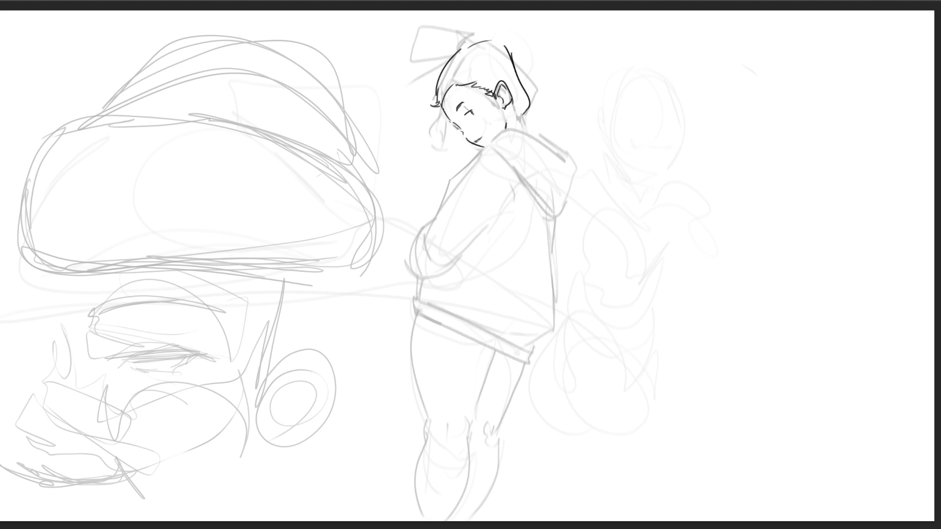
mouse_move(510, 55)
mouse_down()
mouse_move(533, 104)
mouse_move(518, 119)
mouse_up()
key(ctrl+z)
- Ink the ear outline and an inner ear detail, undoing the last stroke
drag(500, 86, 506, 96)
drag(498, 98, 510, 104)
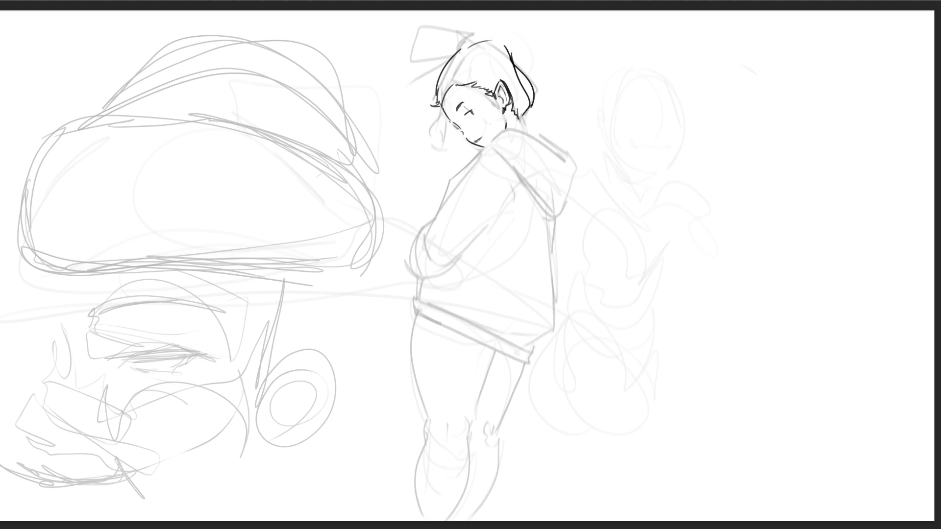
key(ctrl+z)
- Ink the hair peak and bun, the closed eye, nose and jaw, undoing an overlong neck stroke
mouse_move(458, 50)
mouse_down()
mouse_move(485, 39)
mouse_move(516, 59)
mouse_move(496, 30)
mouse_move(505, 42)
mouse_move(509, 15)
mouse_move(551, 69)
mouse_up()
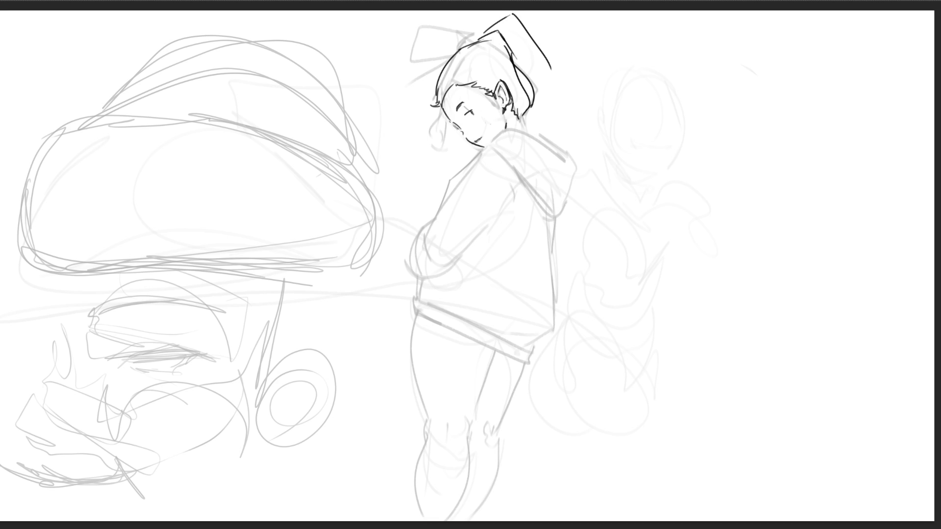
drag(500, 32, 539, 73)
mouse_move(518, 18)
mouse_down()
mouse_move(560, 51)
mouse_move(545, 74)
mouse_move(558, 87)
mouse_up()
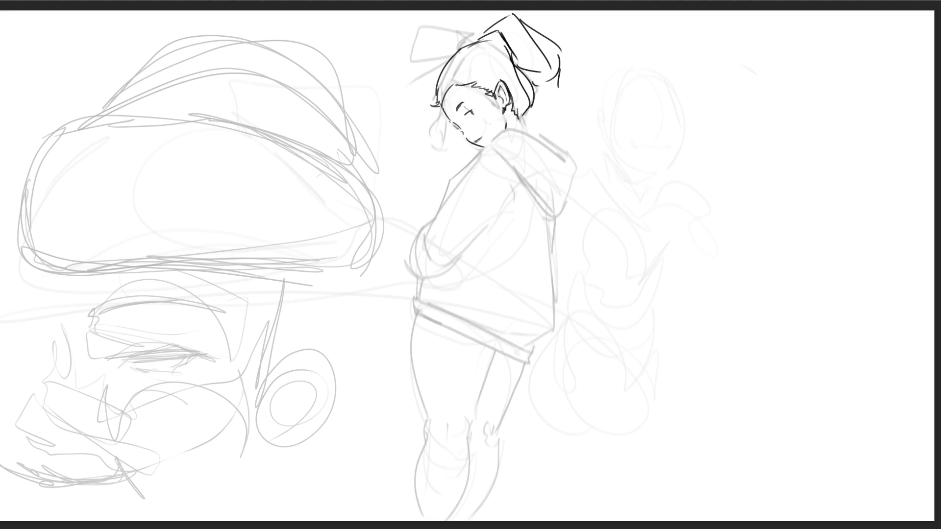
drag(472, 108, 471, 115)
drag(460, 128, 466, 137)
mouse_move(504, 105)
mouse_down()
mouse_move(538, 142)
mouse_move(529, 134)
mouse_up()
key(ctrl+z)
- Add short lines under the chin and ink the hood outline down from the collar
mouse_move(465, 147)
mouse_down()
mouse_move(477, 156)
mouse_move(508, 146)
mouse_move(572, 156)
mouse_up()
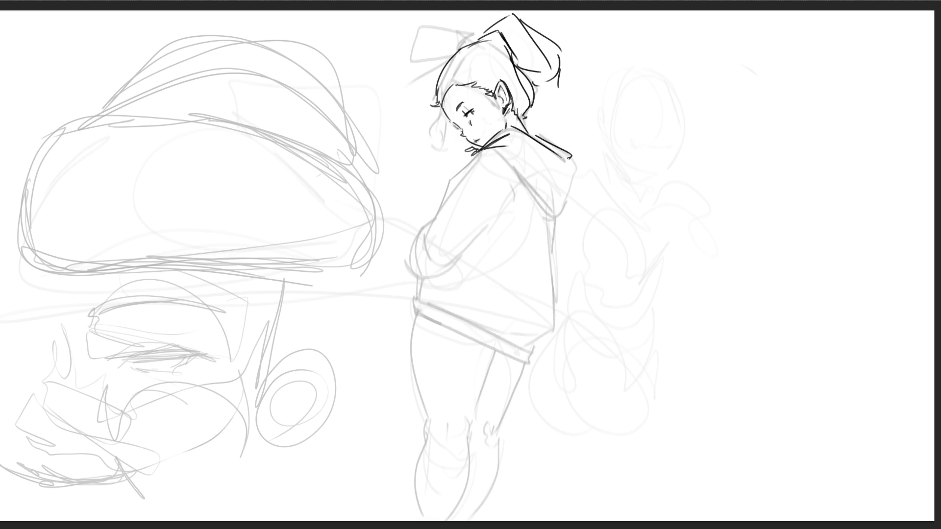
mouse_move(495, 147)
mouse_down()
mouse_move(554, 215)
mouse_move(573, 198)
mouse_up()
drag(575, 151, 568, 204)
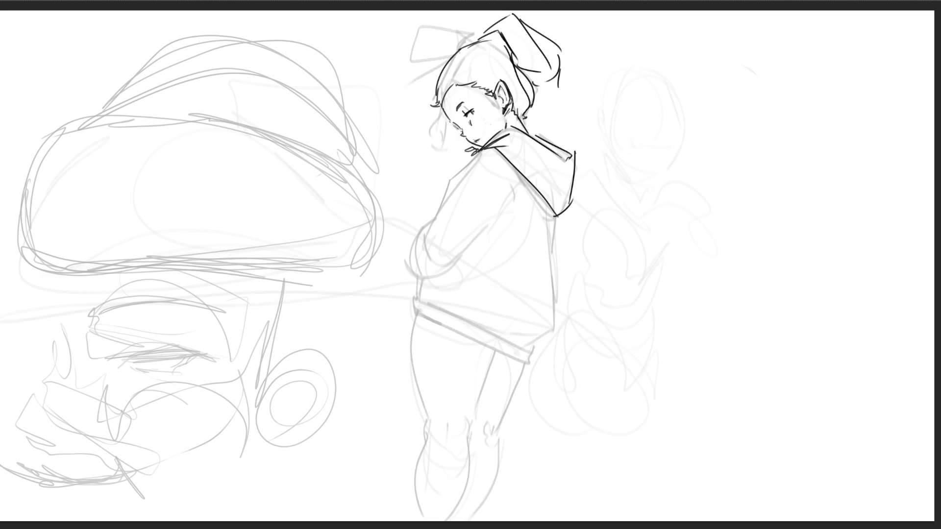
- Ink the crossed arm's shoulder, outer curve and forearm, plus the sleeve line
mouse_move(480, 147)
mouse_down()
mouse_move(402, 191)
mouse_move(392, 238)
mouse_up()
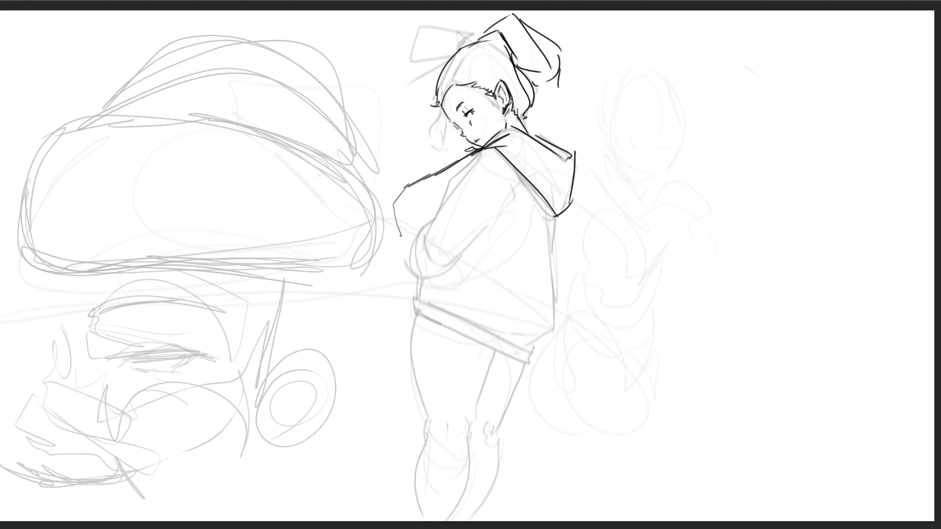
mouse_move(408, 187)
mouse_down()
mouse_move(406, 250)
mouse_move(514, 202)
mouse_up()
drag(447, 225, 482, 221)
mouse_move(495, 150)
mouse_down()
mouse_move(490, 209)
mouse_move(539, 216)
mouse_move(556, 258)
mouse_up()
drag(559, 225, 554, 274)
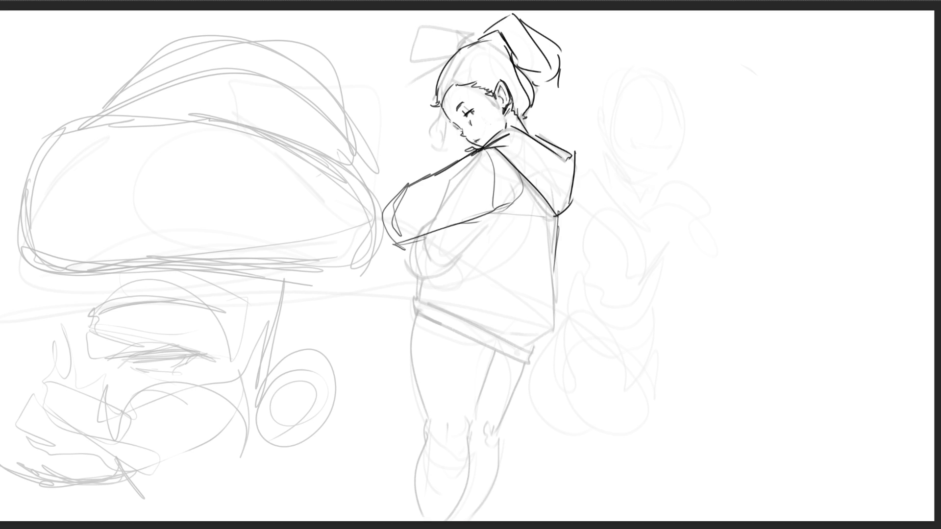
- Ink the hoodie's right and left sides, the hem lines and a fold inside
drag(557, 232, 552, 338)
mouse_move(553, 267)
mouse_down()
mouse_move(546, 356)
mouse_move(532, 365)
mouse_up()
drag(446, 337, 526, 368)
drag(397, 318, 524, 377)
drag(398, 317, 546, 368)
drag(403, 311, 402, 278)
drag(422, 229, 404, 272)
mouse_move(405, 271)
mouse_down()
mouse_move(400, 291)
mouse_move(487, 348)
mouse_up()
drag(401, 311, 527, 332)
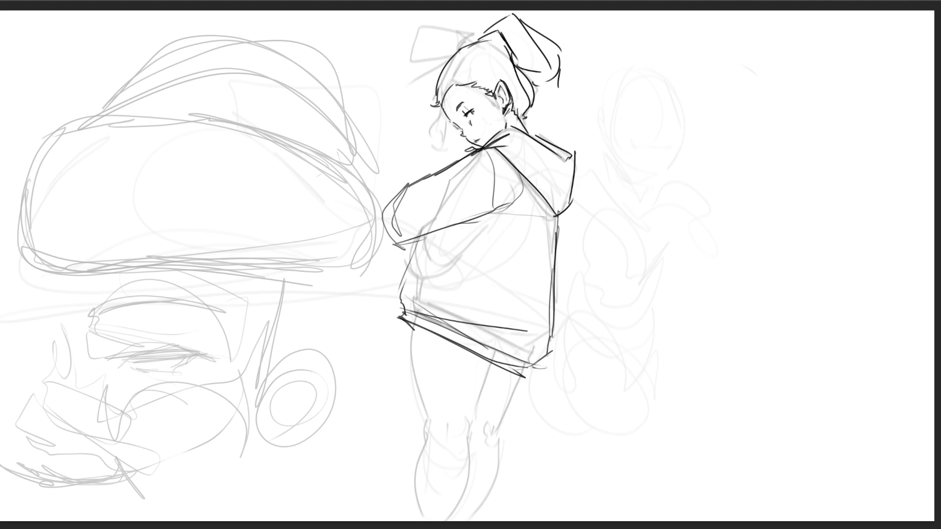
drag(463, 224, 420, 290)
- Ink both legs' outlines with a small knee detail on the thigh
drag(527, 368, 465, 521)
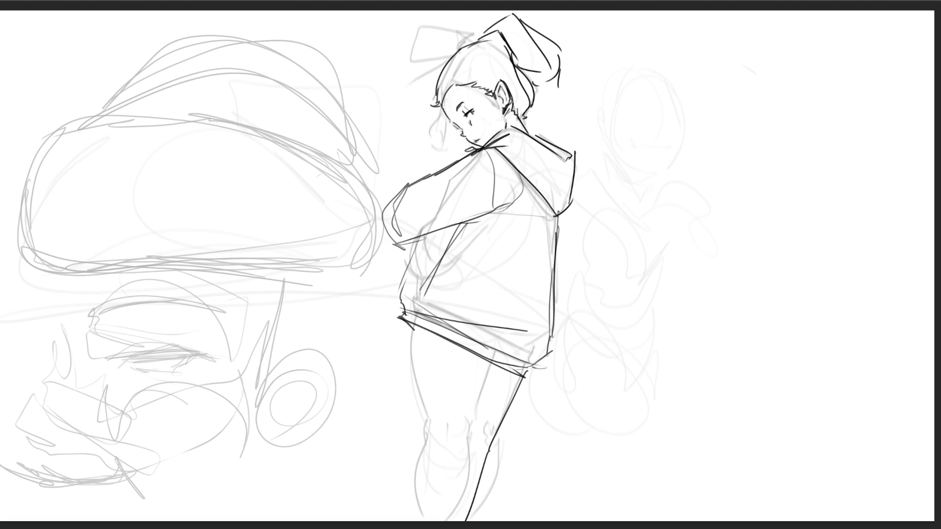
mouse_move(415, 328)
mouse_down()
mouse_move(428, 428)
mouse_move(417, 518)
mouse_up()
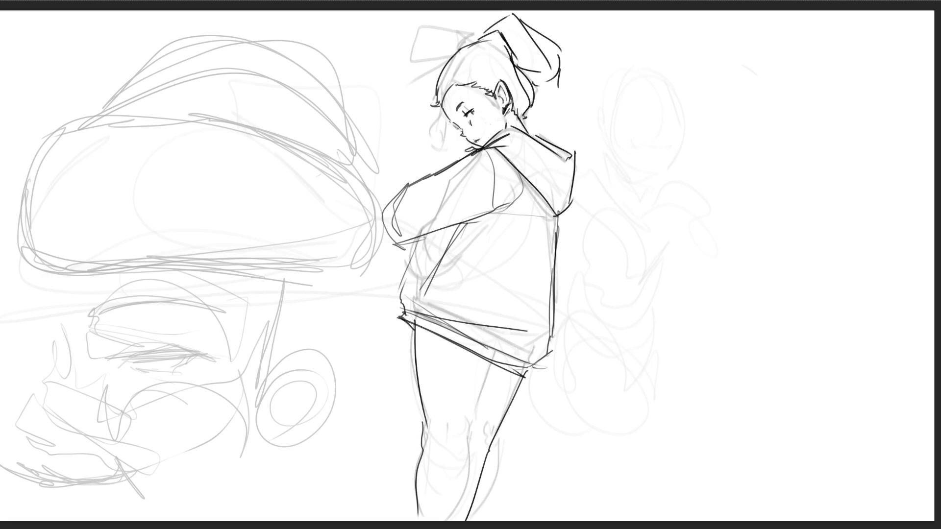
drag(492, 361, 450, 511)
mouse_move(447, 425)
mouse_down()
mouse_move(443, 440)
mouse_move(479, 444)
mouse_up()
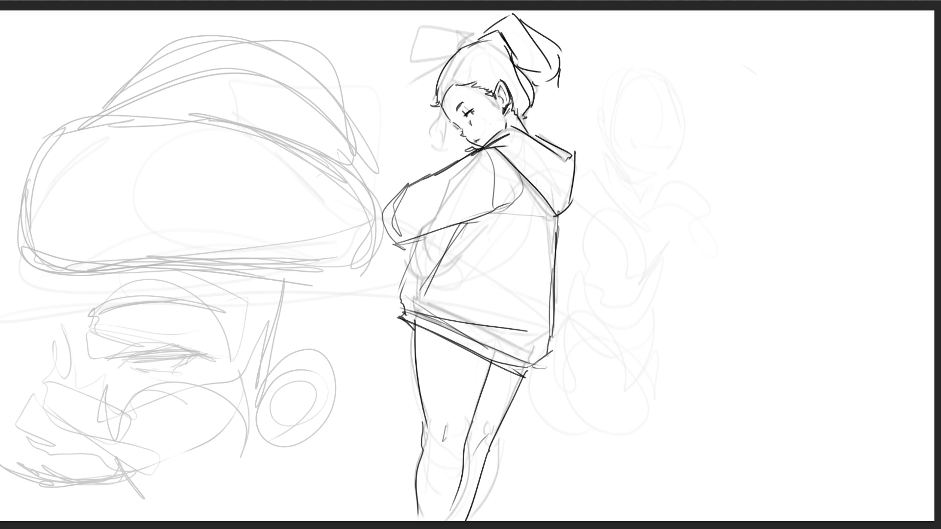
- Draw a hand raised beside the girl's face with its forearm
drag(422, 96, 421, 111)
mouse_move(425, 98)
mouse_down()
mouse_move(444, 118)
mouse_move(425, 129)
mouse_up()
mouse_move(425, 133)
mouse_down()
mouse_move(444, 141)
mouse_move(392, 183)
mouse_move(444, 162)
mouse_up()
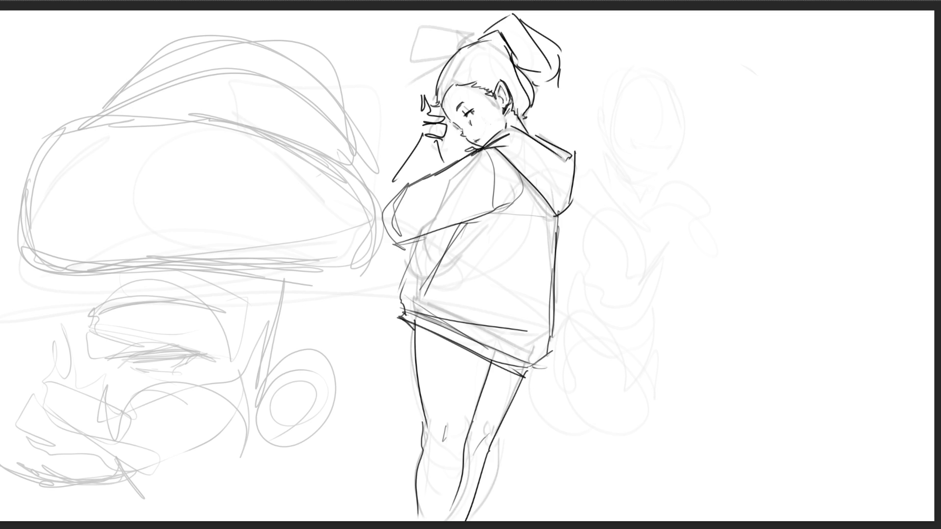
- Ink a pointy-eared cat behind the hood, then darken the hood's back edge and jacket's left front
drag(523, 133, 568, 155)
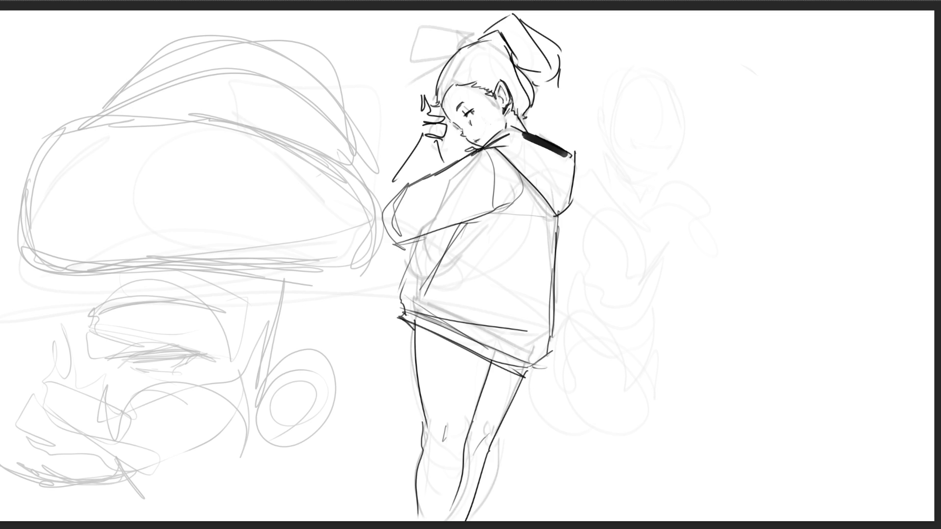
key(ctrl+z)
key(ctrl+z)
mouse_move(538, 135)
mouse_down()
mouse_move(582, 96)
mouse_move(573, 114)
mouse_move(599, 125)
mouse_move(580, 129)
mouse_move(574, 154)
mouse_move(583, 151)
mouse_up()
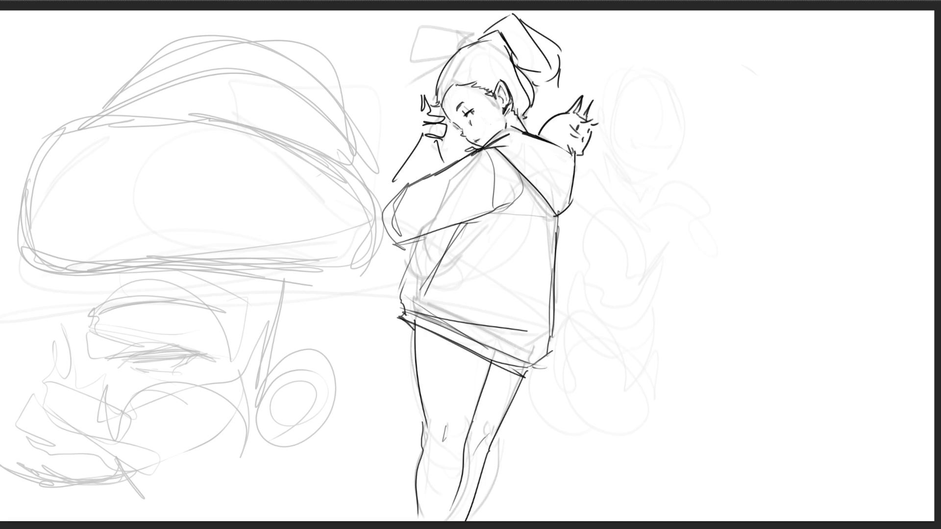
key(ctrl+z)
drag(566, 150, 575, 165)
key(ctrl+z)
drag(583, 149, 576, 165)
mouse_move(574, 165)
mouse_down()
mouse_move(571, 207)
mouse_move(557, 213)
mouse_up()
mouse_move(402, 288)
mouse_down()
mouse_move(433, 236)
mouse_move(422, 258)
mouse_up()
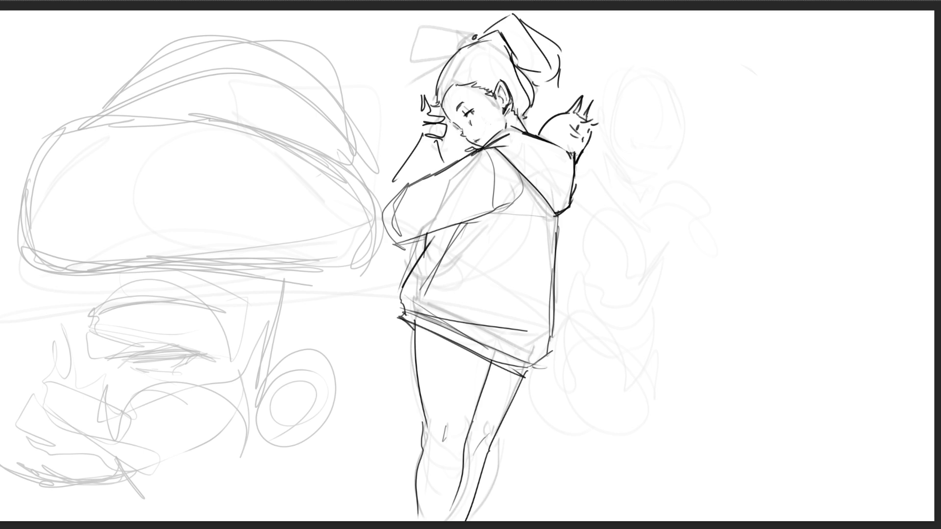
- Draw a bow with a hanging ribbon tail on the head and add pocket and hem detail strokes
mouse_move(473, 40)
mouse_down()
mouse_move(428, 50)
mouse_move(476, 40)
mouse_move(424, 22)
mouse_move(412, 57)
mouse_move(449, 51)
mouse_move(422, 80)
mouse_up()
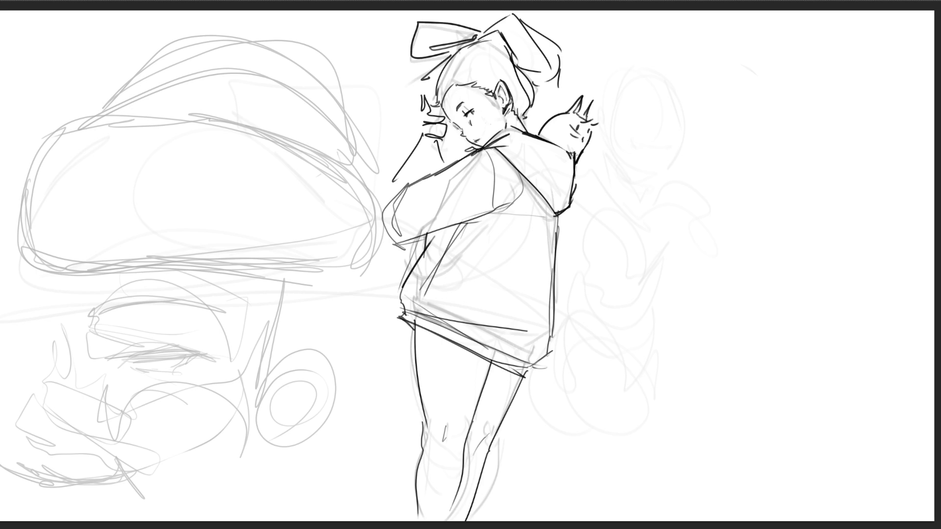
mouse_move(449, 50)
mouse_down()
mouse_move(402, 81)
mouse_move(432, 83)
mouse_up()
mouse_move(417, 292)
mouse_down()
mouse_move(432, 315)
mouse_move(422, 328)
mouse_up()
drag(431, 314, 426, 332)
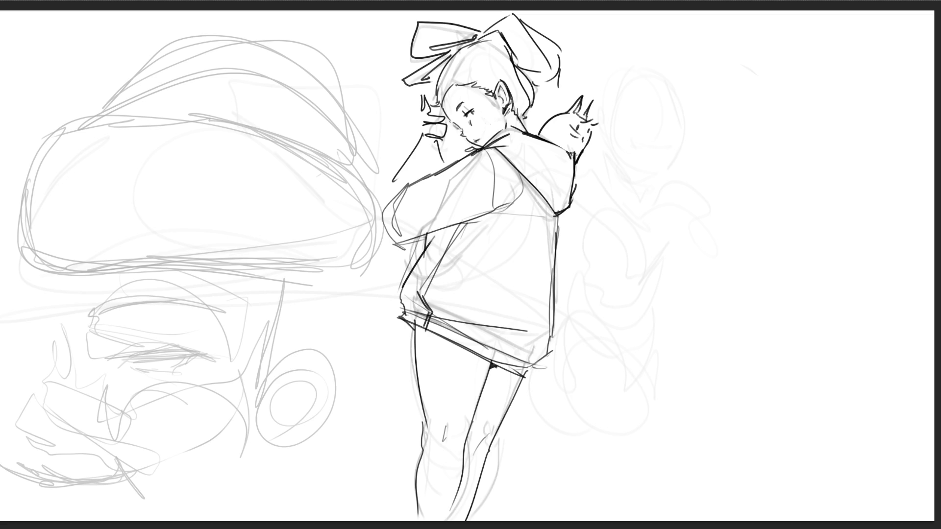
drag(534, 364, 525, 373)
mouse_move(434, 316)
mouse_down()
mouse_move(446, 326)
mouse_move(428, 320)
mouse_move(414, 330)
mouse_up()
- Undo faint shoulder sketch strokes, erase the thick left-thigh stroke, and add a small hip shadow
key(ctrl+z)
key(ctrl+z)
key(ctrl+z)
key(ctrl+z)
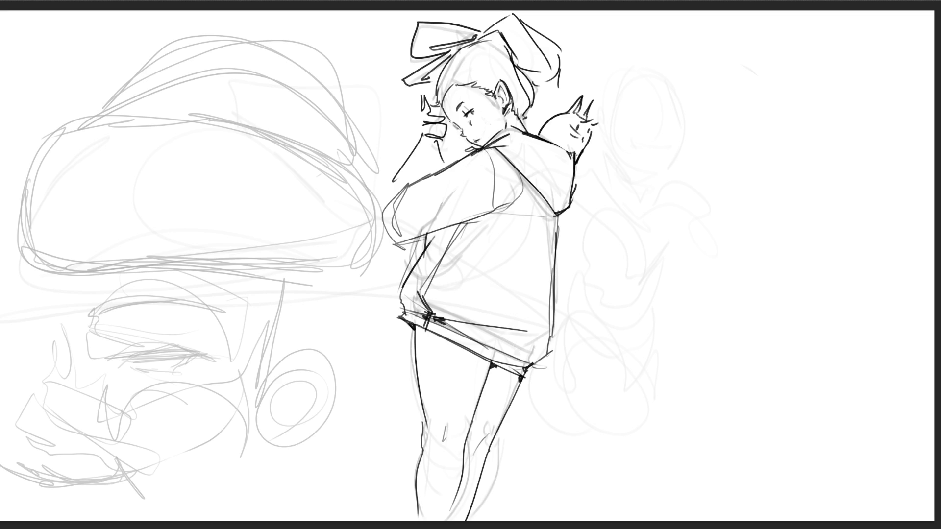
key(ctrl+z)
key(ctrl+z)
key(ctrl+z)
drag(419, 330, 423, 407)
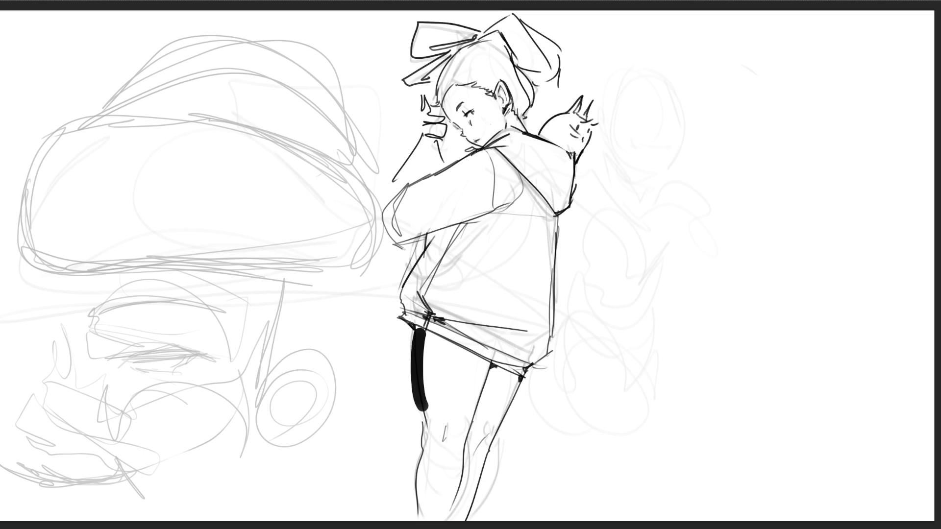
drag(419, 329, 419, 394)
drag(414, 346, 421, 411)
drag(413, 325, 422, 343)
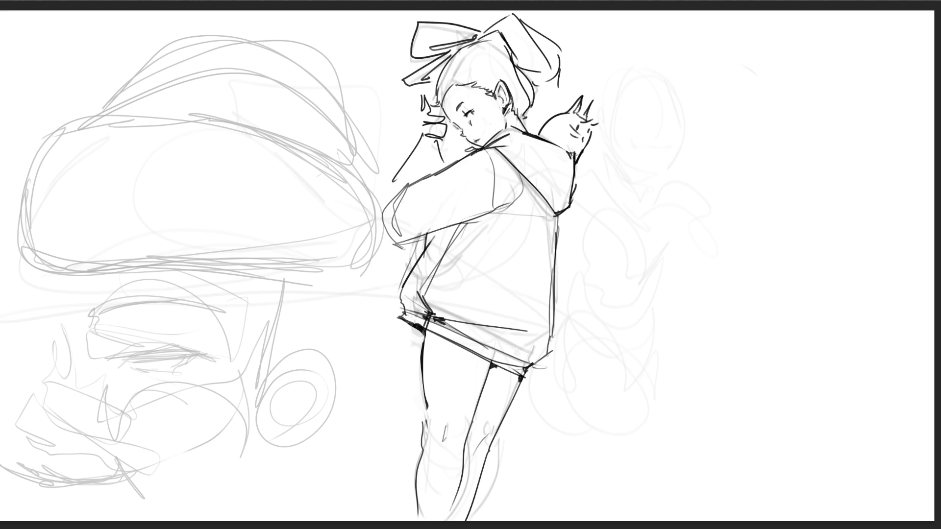
- Discard the torso gesture loops and erase the grey mushroom sketch on the left with a large soft eraser
mouse_move(507, 143)
mouse_down()
mouse_move(497, 150)
mouse_move(544, 181)
mouse_move(548, 161)
mouse_move(478, 252)
mouse_move(544, 216)
mouse_move(485, 240)
mouse_move(534, 260)
mouse_move(482, 349)
mouse_up()
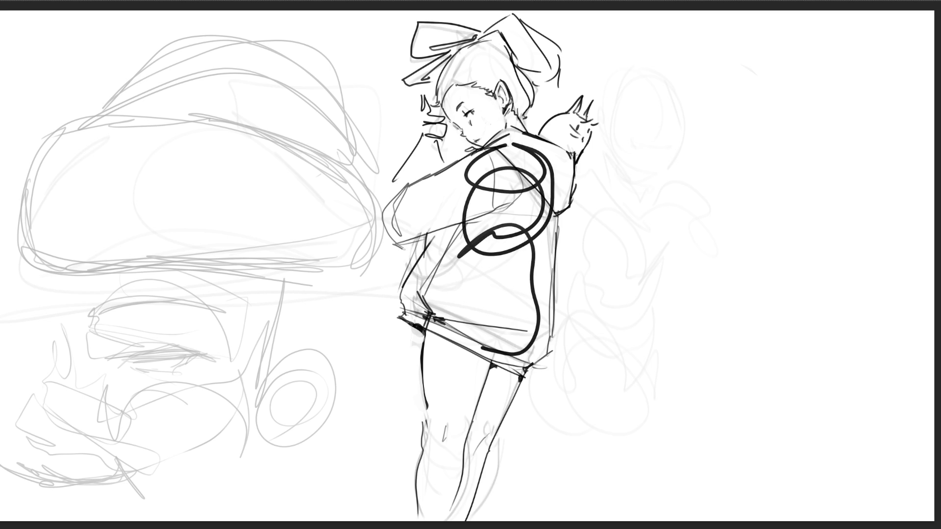
mouse_move(497, 230)
mouse_down()
mouse_move(441, 280)
mouse_move(520, 347)
mouse_move(520, 310)
mouse_move(471, 270)
mouse_move(539, 300)
mouse_up()
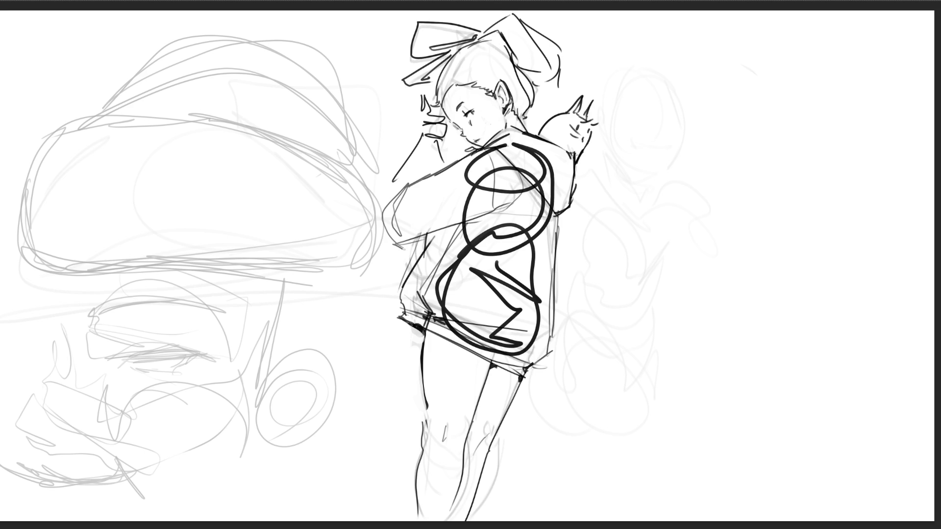
key(Delete)
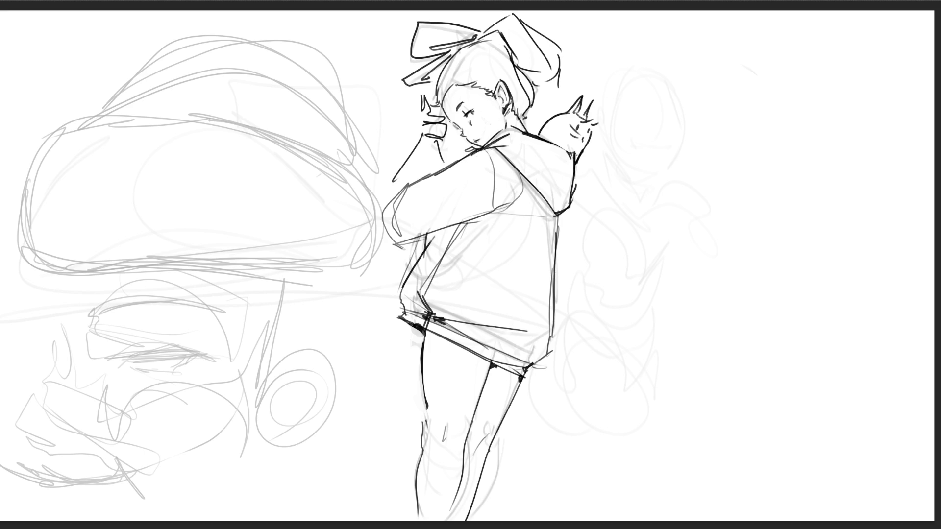
mouse_move(136, 83)
mouse_down()
mouse_move(210, 262)
mouse_move(128, 422)
mouse_move(204, 437)
mouse_move(236, 115)
mouse_move(254, 359)
mouse_move(222, 162)
mouse_up()
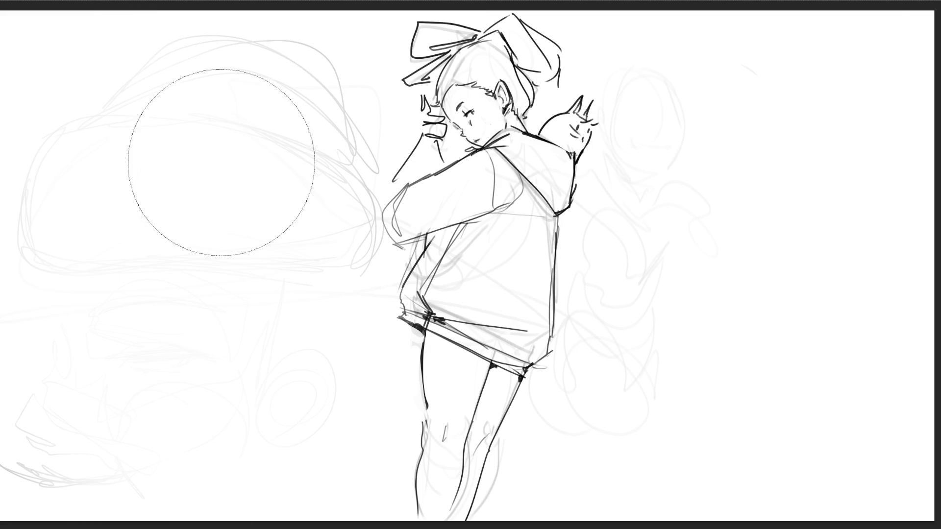
- Move the whole drawing layer to the left edge and scale it to about 74%
key(ctrl+t)
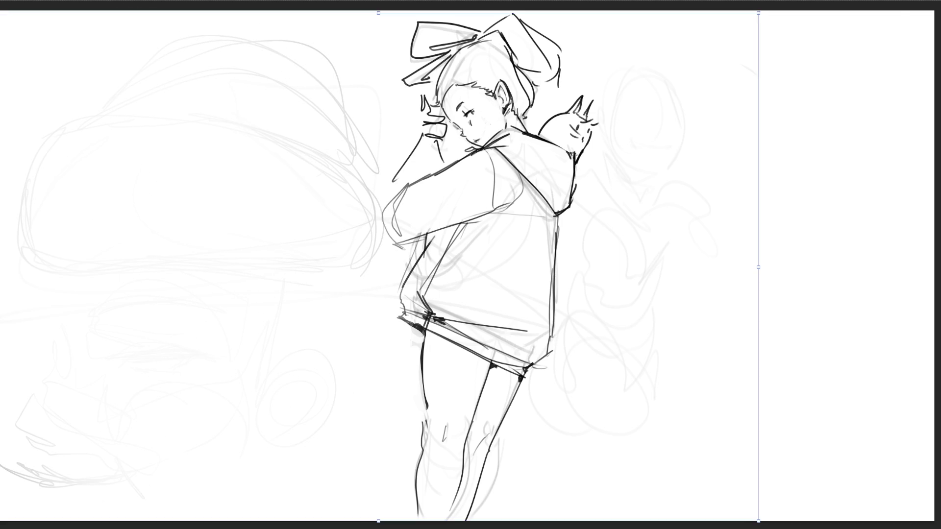
drag(490, 264, 182, 256)
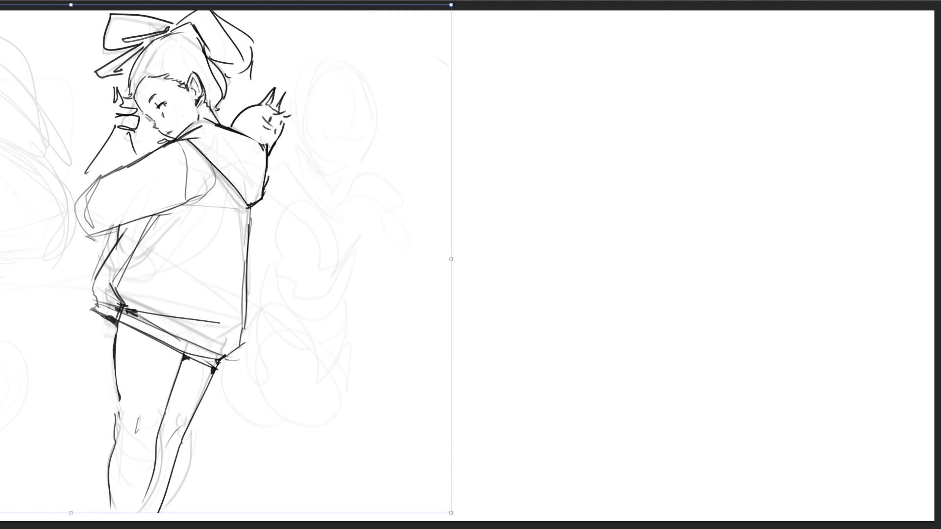
mouse_move(450, 513)
mouse_down()
mouse_move(263, 447)
mouse_move(329, 383)
mouse_up()
key(Return)
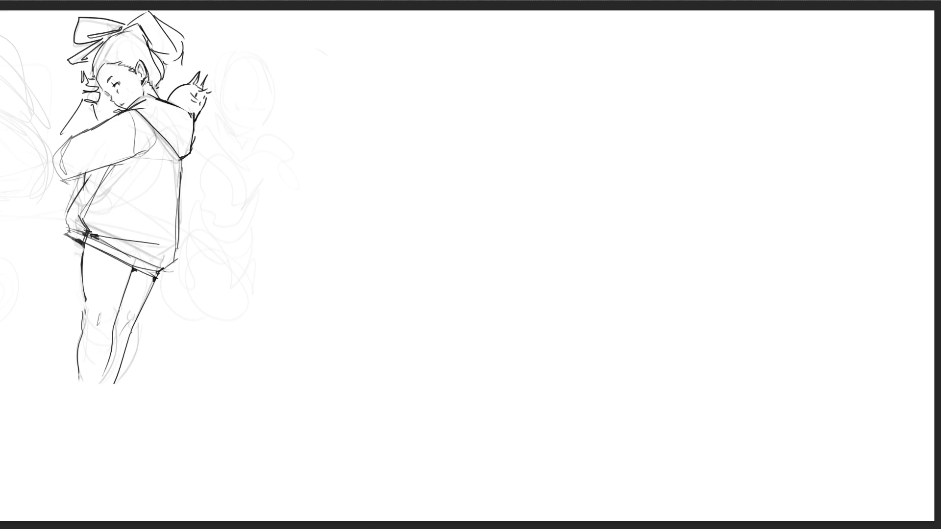
- Ink knee-high heeled boots on both legs and sketch ground lines beneath the feet
mouse_move(77, 375)
mouse_down()
mouse_move(94, 377)
mouse_move(72, 417)
mouse_move(88, 414)
mouse_move(77, 429)
mouse_up()
mouse_move(109, 381)
mouse_down()
mouse_move(89, 435)
mouse_move(84, 421)
mouse_move(79, 455)
mouse_up()
drag(77, 456, 87, 454)
drag(87, 452, 55, 450)
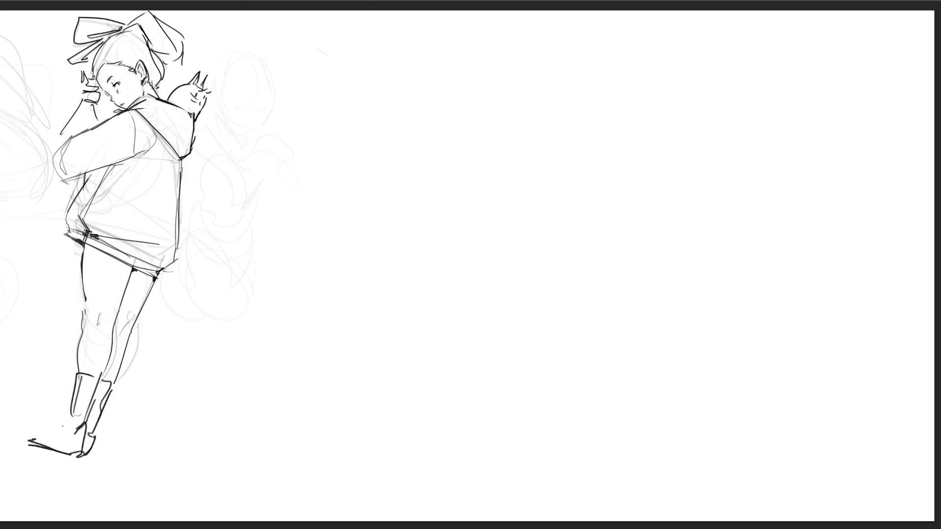
mouse_move(67, 424)
mouse_down()
mouse_move(69, 436)
mouse_move(65, 411)
mouse_move(57, 433)
mouse_move(29, 441)
mouse_up()
drag(1, 430, 78, 454)
drag(1, 449, 114, 463)
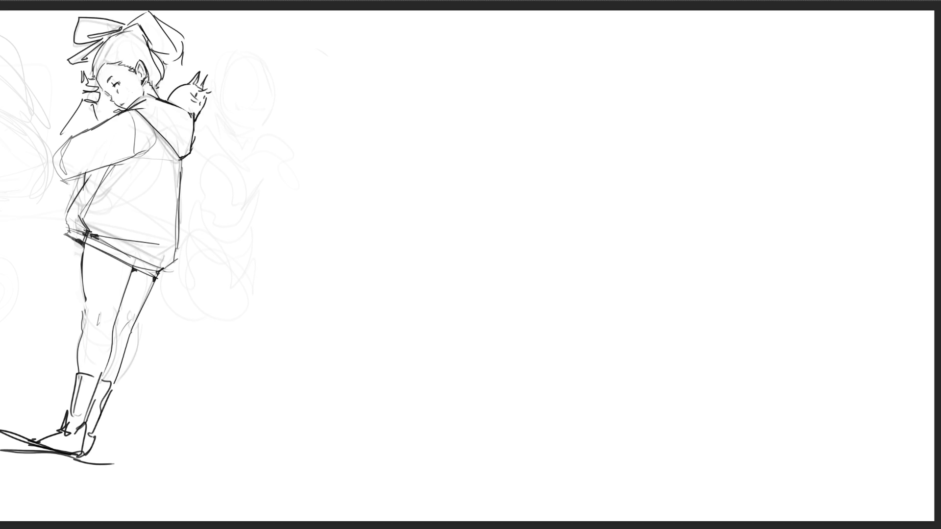
- Draw a short arc near the top of the blank right area to start a new head
mouse_move(528, 52)
mouse_down()
mouse_move(546, 33)
mouse_move(587, 51)
mouse_up()
- Draw the hat, brim, shoulder line and outward-bent arm of the standing figure
mouse_move(527, 74)
mouse_down()
mouse_move(524, 83)
mouse_move(574, 81)
mouse_up()
drag(589, 50, 594, 82)
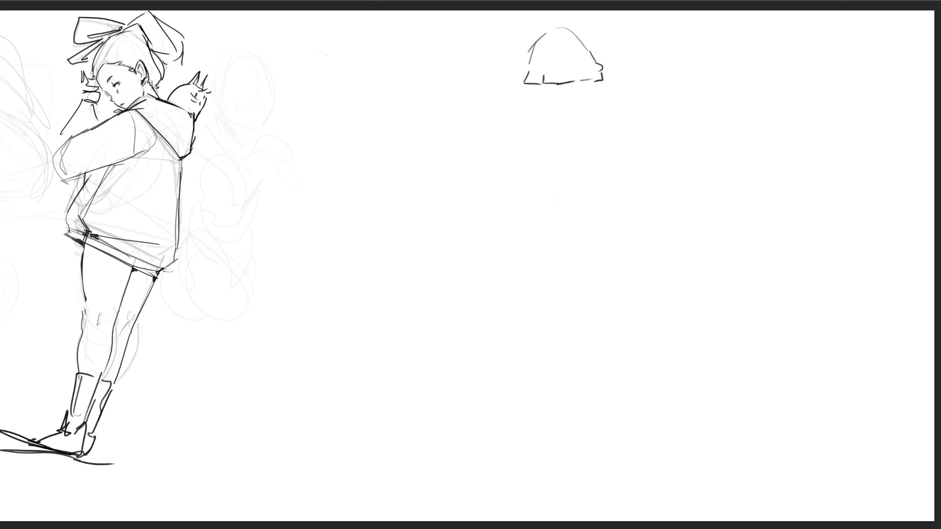
mouse_move(531, 85)
mouse_down()
mouse_move(515, 99)
mouse_move(554, 84)
mouse_move(618, 100)
mouse_move(623, 118)
mouse_up()
mouse_move(533, 92)
mouse_down()
mouse_move(496, 147)
mouse_move(527, 152)
mouse_up()
mouse_move(527, 154)
mouse_down()
mouse_move(495, 157)
mouse_move(562, 174)
mouse_move(582, 156)
mouse_up()
mouse_move(605, 85)
mouse_down()
mouse_move(661, 111)
mouse_move(567, 200)
mouse_up()
- Sketch the waist, torso and both long legs down to the feet
mouse_move(623, 164)
mouse_down()
mouse_move(627, 201)
mouse_move(579, 210)
mouse_move(609, 255)
mouse_move(651, 204)
mouse_up()
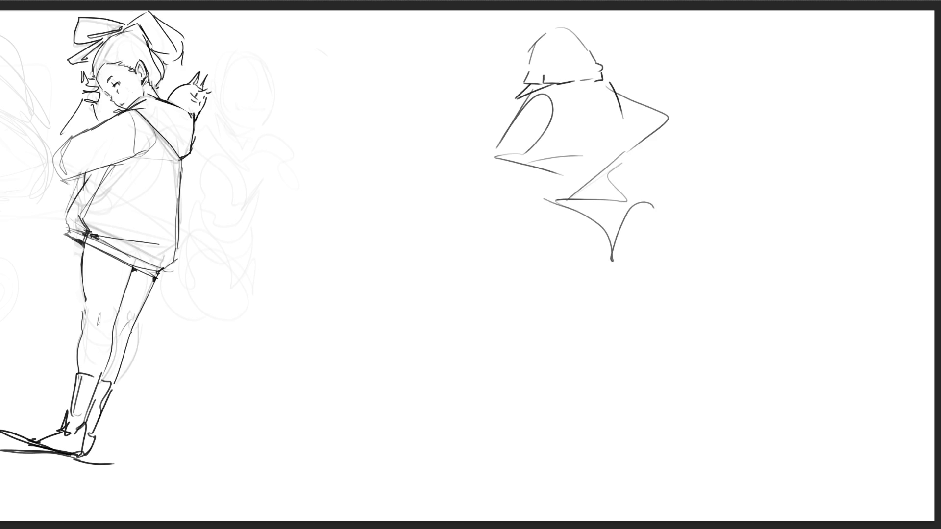
mouse_move(547, 162)
mouse_down()
mouse_move(619, 159)
mouse_move(595, 79)
mouse_move(546, 115)
mouse_move(538, 166)
mouse_move(557, 169)
mouse_move(584, 198)
mouse_up()
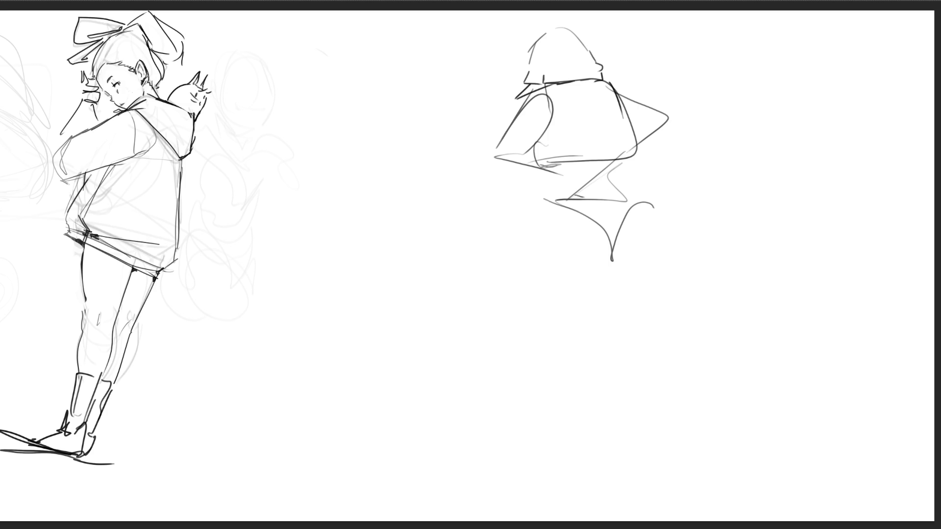
drag(592, 162, 589, 179)
mouse_move(547, 200)
mouse_down()
mouse_move(535, 277)
mouse_move(617, 461)
mouse_move(629, 461)
mouse_move(610, 291)
mouse_move(620, 386)
mouse_up()
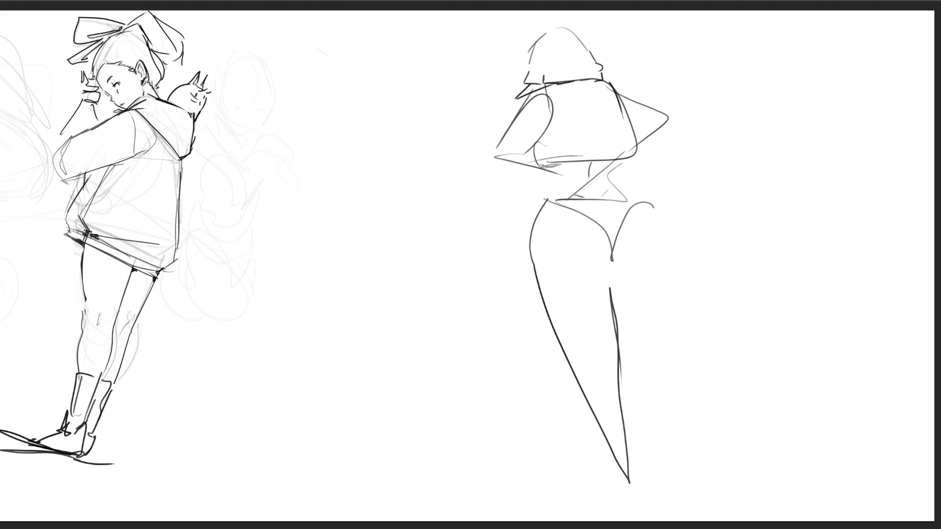
mouse_move(657, 210)
mouse_down()
mouse_move(674, 423)
mouse_move(711, 444)
mouse_move(712, 477)
mouse_up()
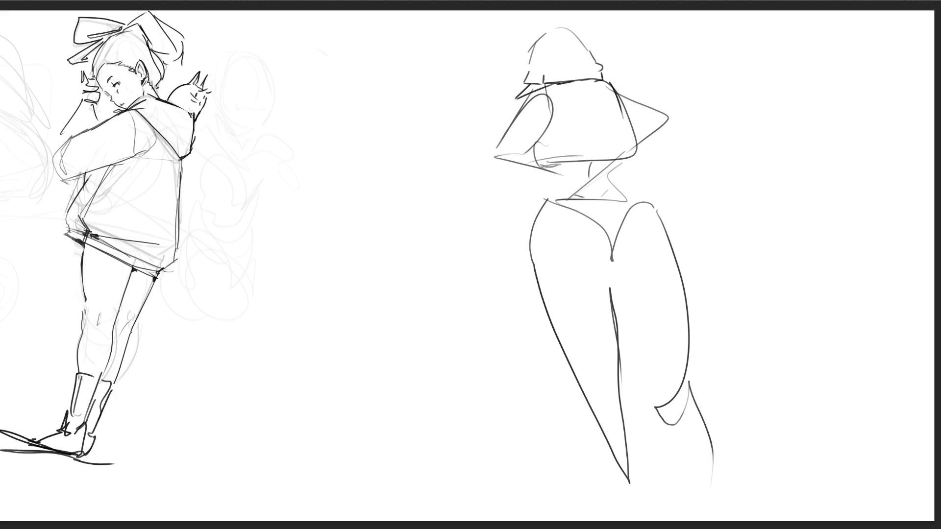
- Draw an egg-shaped head to the left of the hatted figure
drag(365, 57, 341, 104)
mouse_move(343, 98)
mouse_down()
mouse_move(376, 49)
mouse_move(405, 94)
mouse_up()
mouse_move(366, 61)
mouse_down()
mouse_move(353, 108)
mouse_move(361, 122)
mouse_up()
mouse_move(364, 62)
mouse_down()
mouse_move(399, 73)
mouse_move(404, 120)
mouse_move(368, 128)
mouse_move(382, 115)
mouse_up()
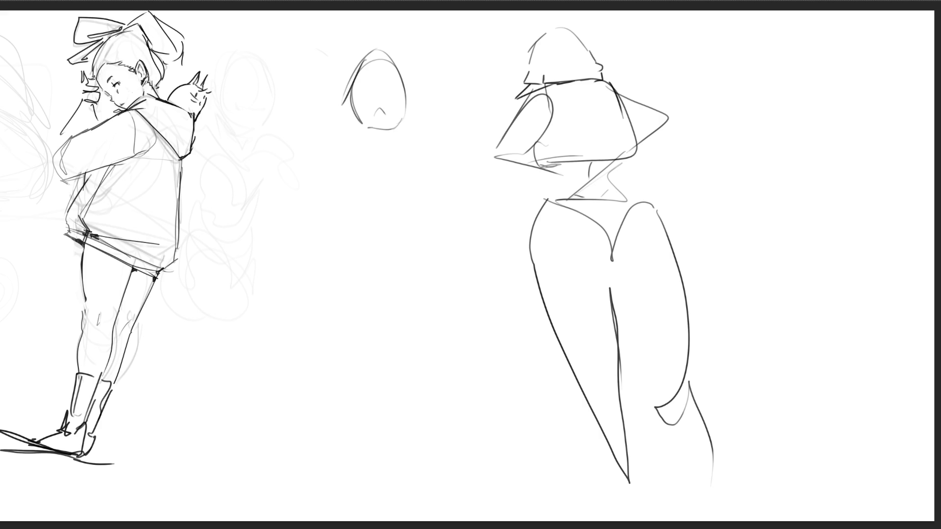
- Add hairline, ear, face, jaw, neck and collar lines to the egg-shaped head
drag(367, 63, 366, 70)
mouse_move(406, 86)
mouse_down()
mouse_move(406, 96)
mouse_move(350, 102)
mouse_move(355, 113)
mouse_move(383, 90)
mouse_up()
drag(405, 89, 404, 112)
drag(356, 82, 376, 130)
mouse_move(363, 118)
mouse_down()
mouse_move(397, 95)
mouse_move(395, 144)
mouse_up()
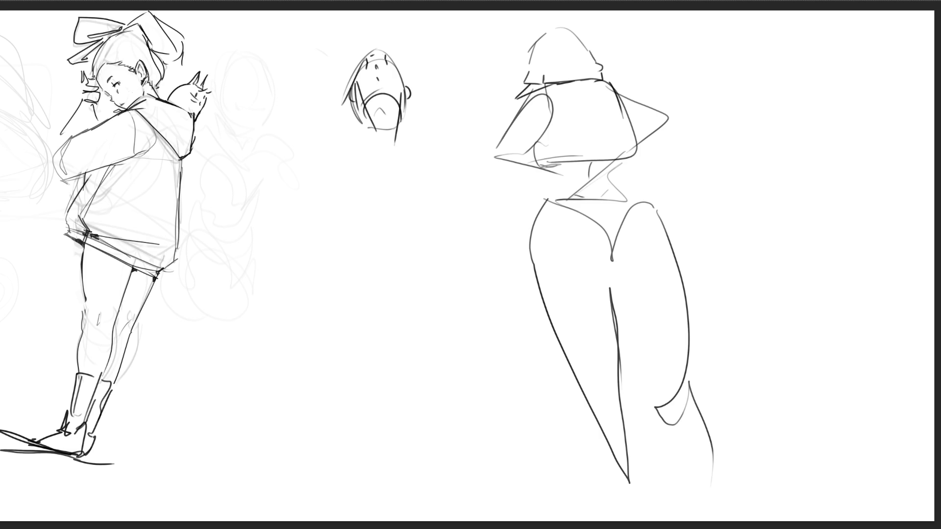
mouse_move(343, 104)
mouse_down()
mouse_move(395, 136)
mouse_move(395, 122)
mouse_up()
mouse_move(362, 112)
mouse_down()
mouse_move(336, 103)
mouse_move(346, 157)
mouse_move(375, 133)
mouse_up()
mouse_move(375, 132)
mouse_down()
mouse_move(396, 142)
mouse_move(385, 185)
mouse_move(400, 137)
mouse_move(420, 170)
mouse_up()
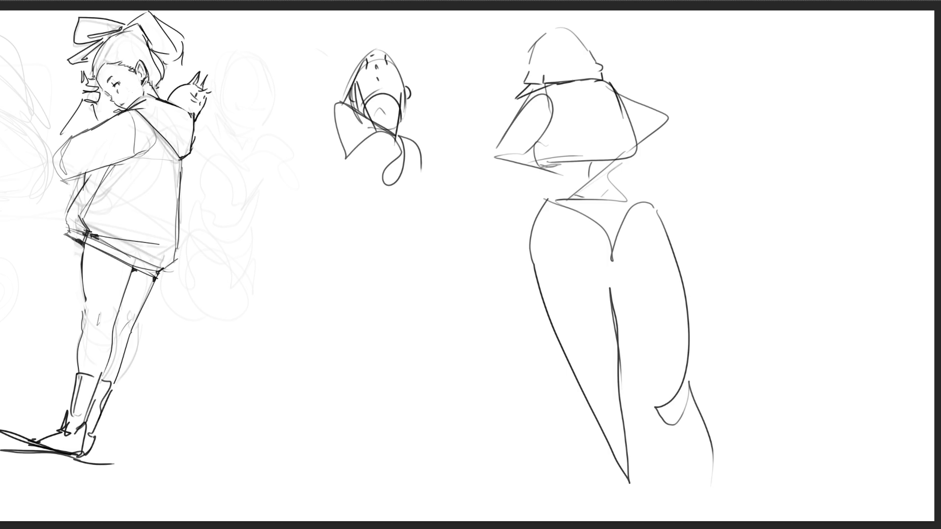
- Draw the raised arm, torso sides, waist, belly loop and hip curve
mouse_move(289, 72)
mouse_down()
mouse_move(328, 129)
mouse_move(333, 101)
mouse_move(349, 147)
mouse_move(335, 154)
mouse_move(361, 160)
mouse_move(366, 192)
mouse_up()
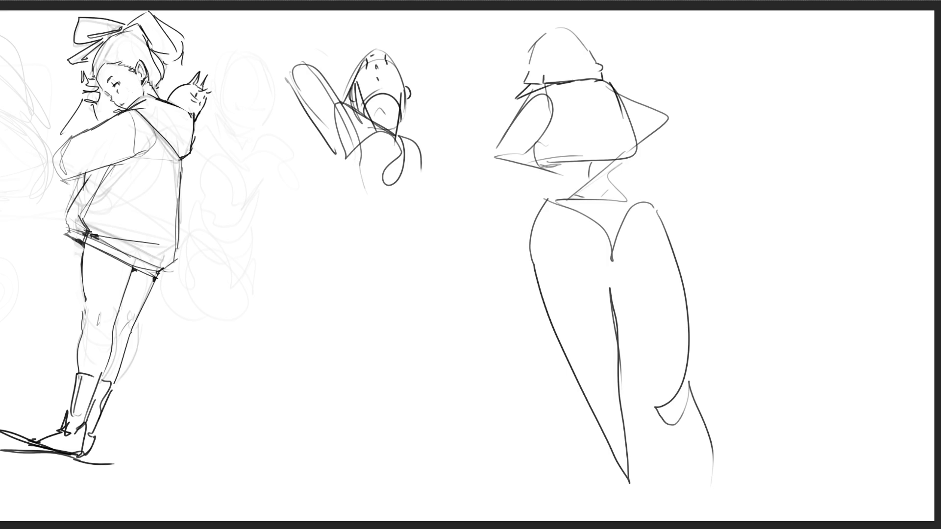
drag(335, 162, 383, 227)
mouse_move(353, 182)
mouse_down()
mouse_move(429, 187)
mouse_move(441, 234)
mouse_up()
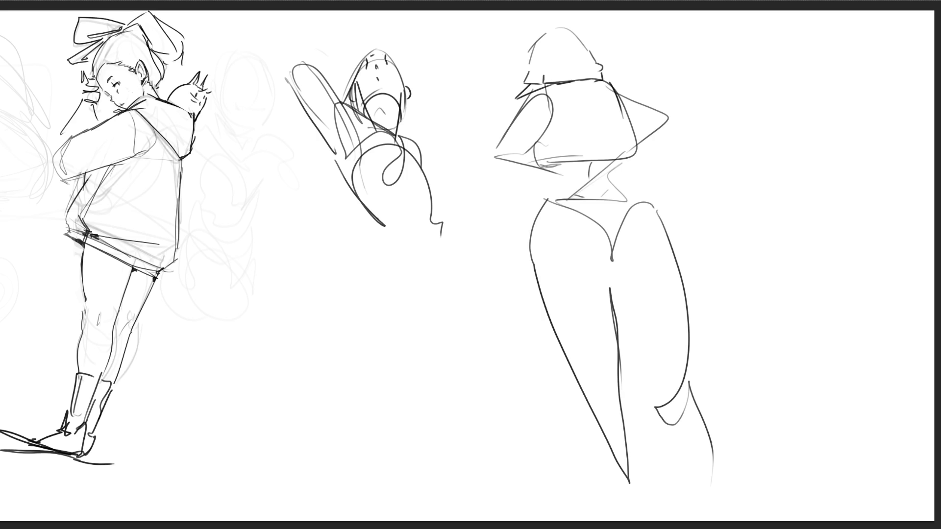
drag(380, 230, 378, 242)
mouse_move(383, 226)
mouse_down()
mouse_move(433, 203)
mouse_move(443, 295)
mouse_up()
mouse_move(390, 199)
mouse_down()
mouse_move(350, 268)
mouse_move(420, 323)
mouse_up()
- Sketch the legs and feet, plus a short stroke left of the raised arm
drag(451, 210, 435, 339)
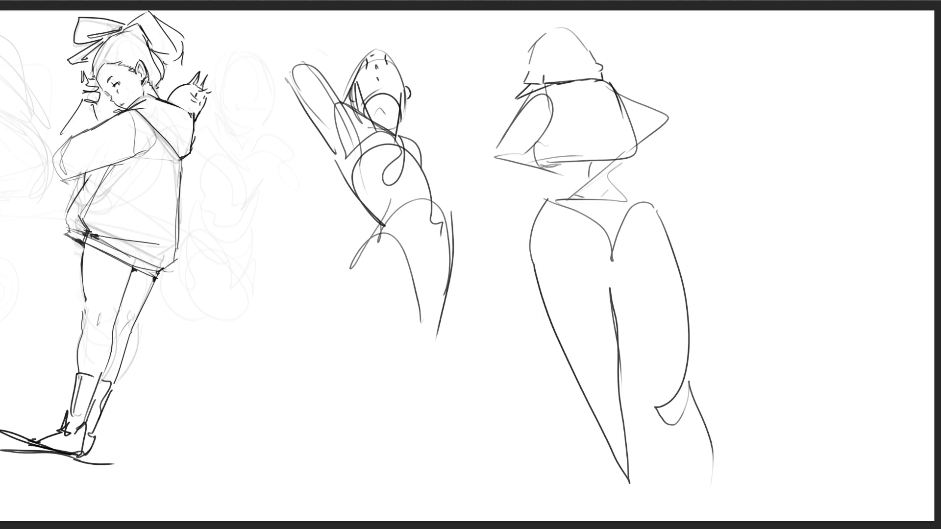
mouse_move(382, 235)
mouse_down()
mouse_move(342, 283)
mouse_move(363, 403)
mouse_move(426, 323)
mouse_move(401, 472)
mouse_up()
mouse_move(370, 409)
mouse_down()
mouse_move(392, 489)
mouse_move(422, 468)
mouse_move(409, 484)
mouse_up()
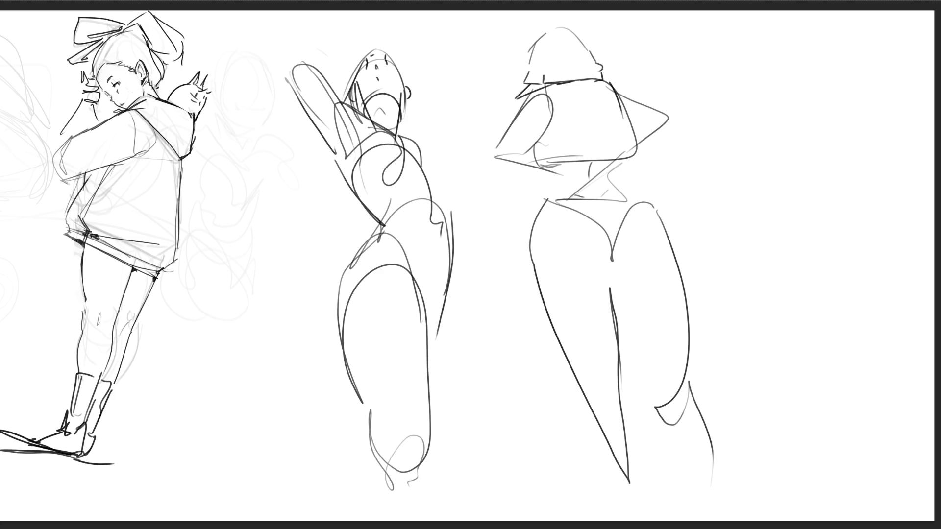
mouse_move(457, 259)
mouse_down()
mouse_move(464, 395)
mouse_move(431, 488)
mouse_up()
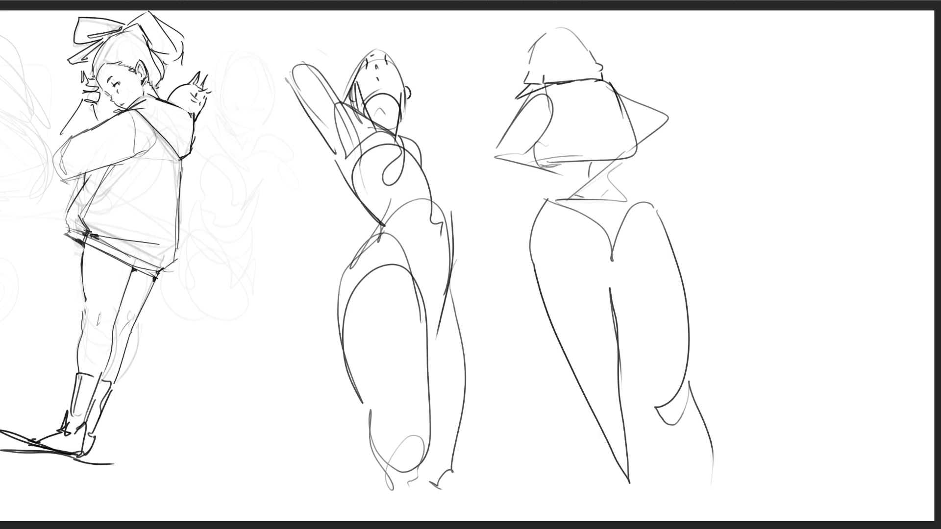
mouse_move(277, 47)
mouse_down()
mouse_move(279, 62)
mouse_move(318, 50)
mouse_up()
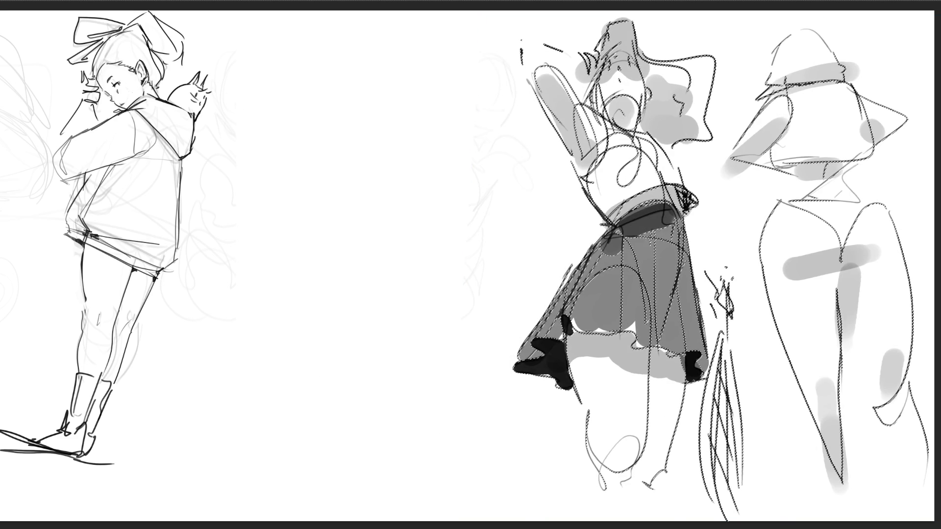
- Deselect the skirt figure, fade the left part of the black shoe, and select the left figure
key(ctrl+d)
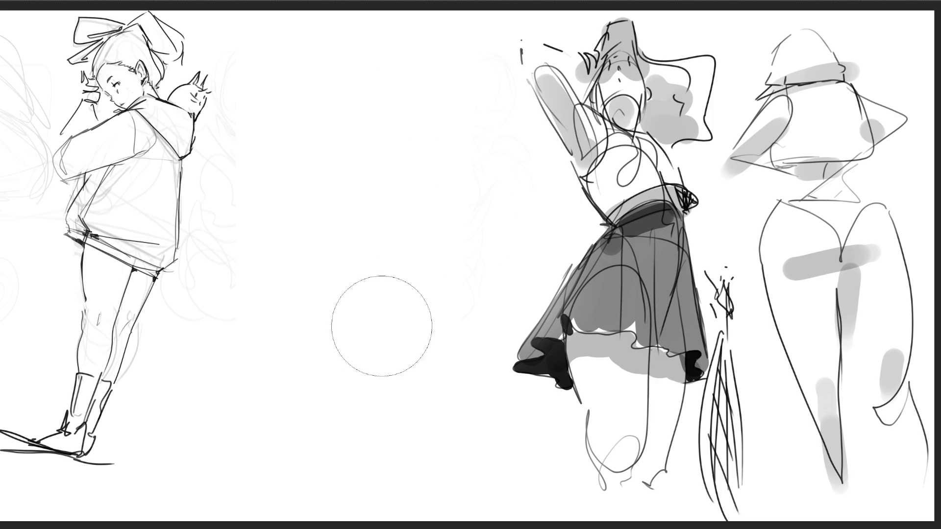
mouse_move(534, 362)
mouse_down()
mouse_move(514, 445)
mouse_move(401, 273)
mouse_move(471, 389)
mouse_up()
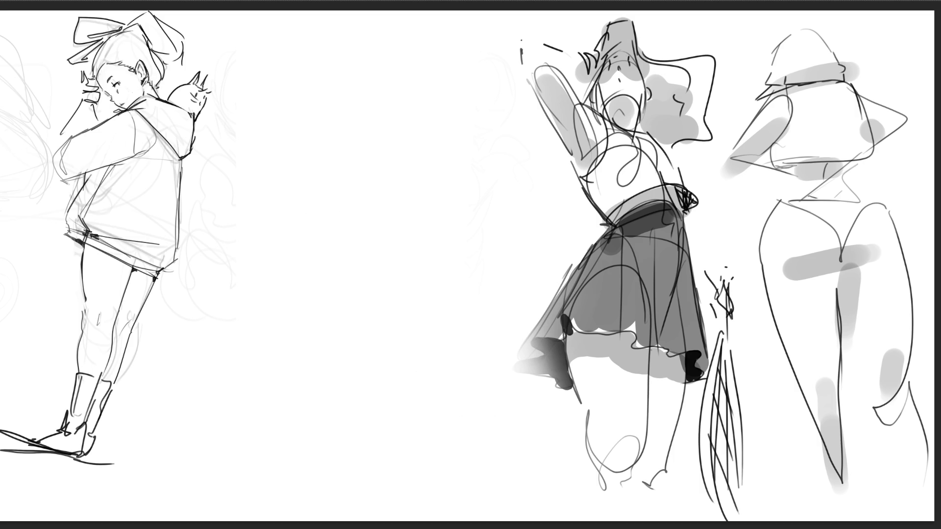
drag(273, 11, 17, 488)
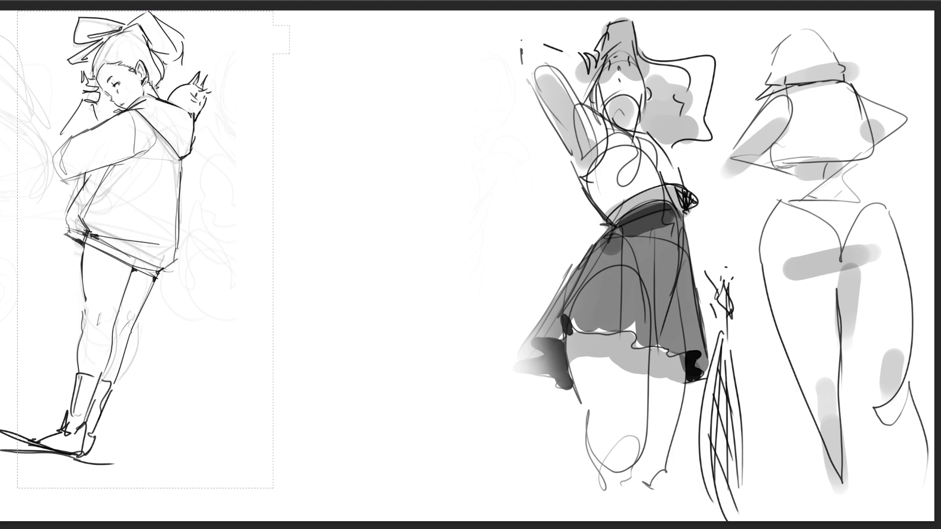
- Paste the copied figure, flip it horizontally, and place it right of the original
key(ctrl+v)
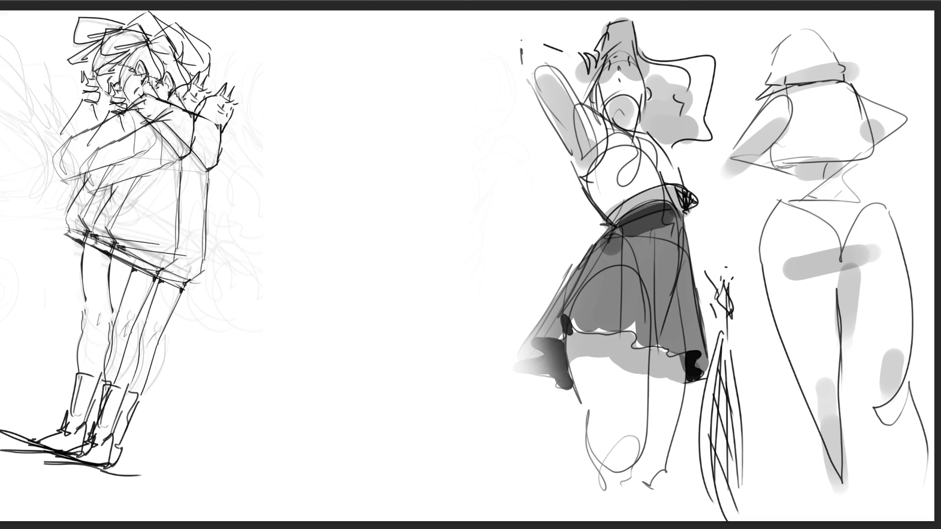
key(h)
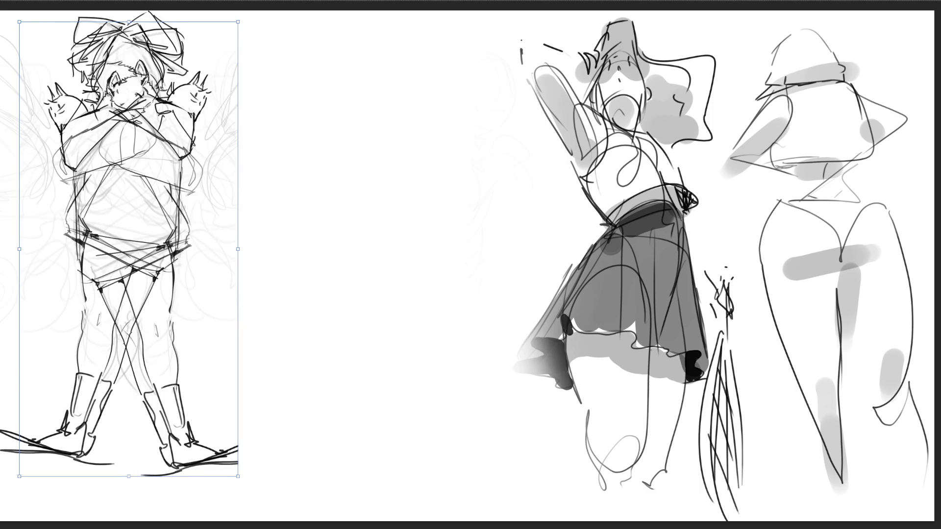
drag(130, 248, 390, 245)
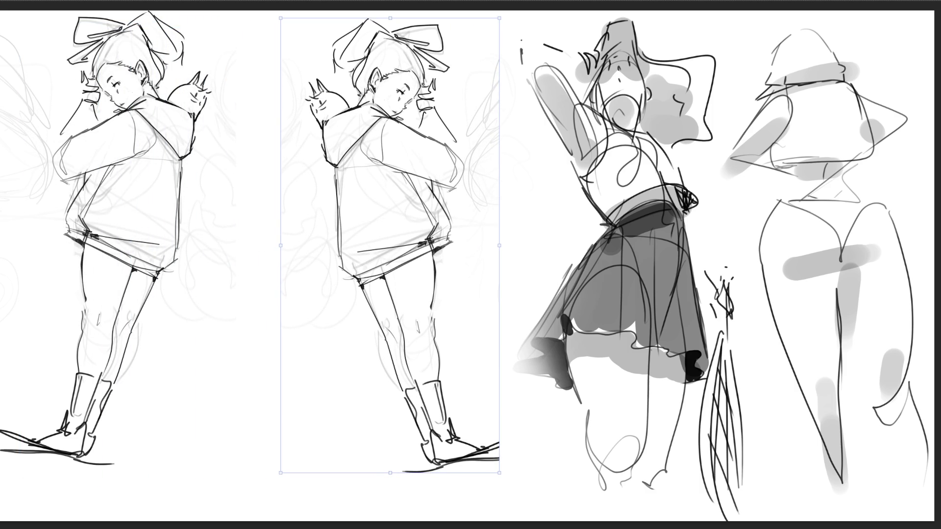
key(Return)
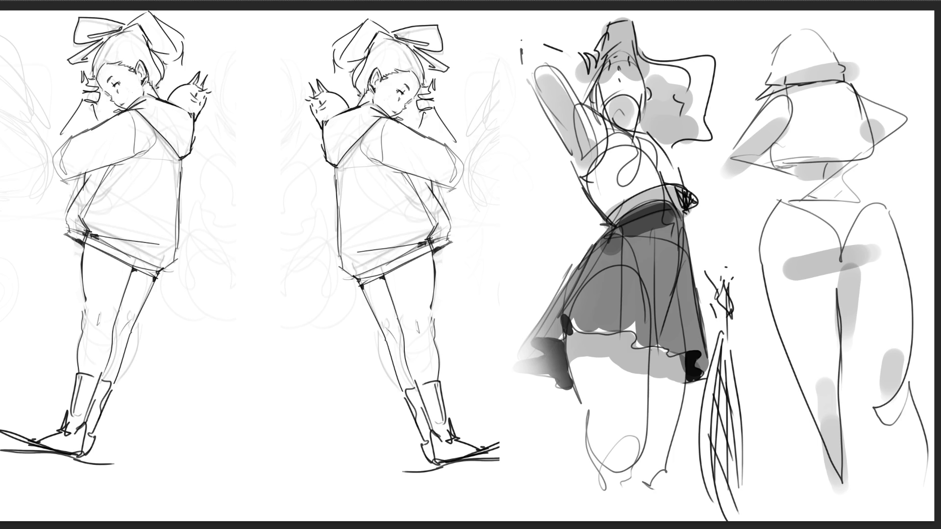
- Darken the outlines of the mirrored figure's bow, hoodie and legs
mouse_move(369, 18)
mouse_down()
mouse_move(335, 42)
mouse_move(332, 72)
mouse_up()
drag(336, 181, 338, 231)
mouse_move(360, 284)
mouse_down()
mouse_move(426, 466)
mouse_move(472, 461)
mouse_move(441, 390)
mouse_move(435, 347)
mouse_up()
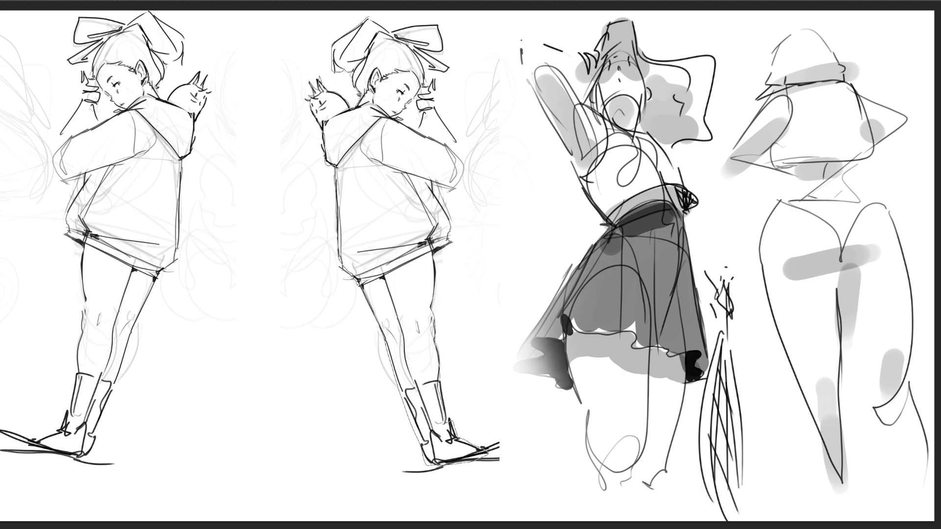
drag(435, 284, 433, 260)
mouse_move(447, 223)
mouse_down()
mouse_move(442, 204)
mouse_move(457, 154)
mouse_move(439, 111)
mouse_up()
- Undo the stray mark near the ear, reinforce the bow's right edge, and select the silhouette
key(ctrl+z)
drag(434, 57, 449, 67)
drag(438, 31, 441, 46)
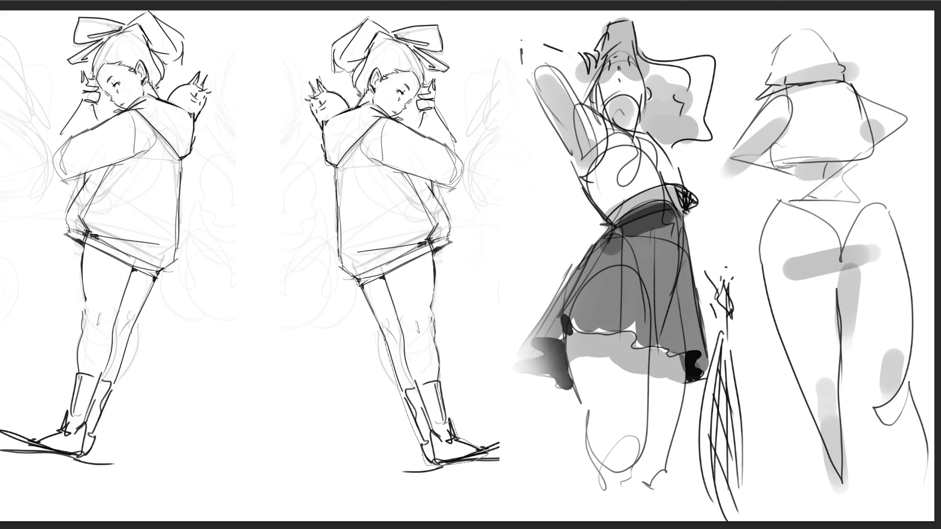
key(ctrl+h)
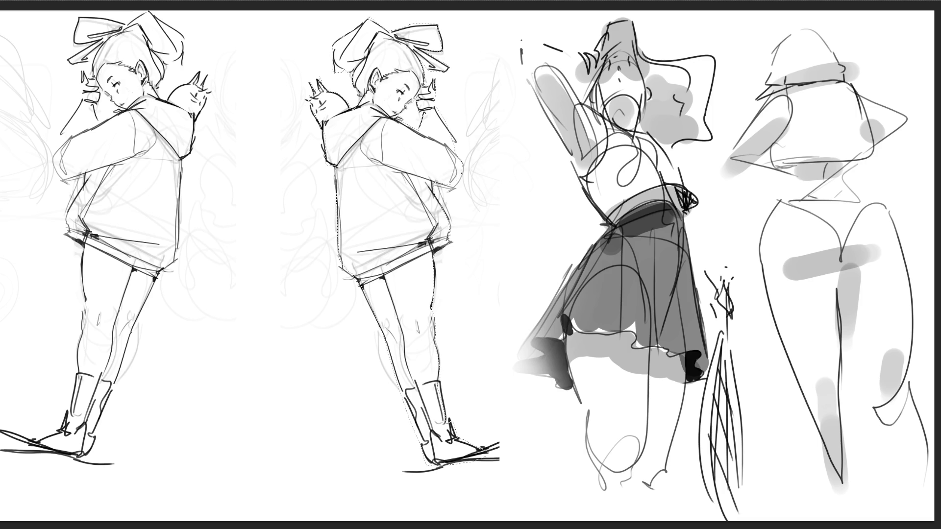
- Paint the selected mirrored figure with a solid dark grey fill, then deselect it
drag(399, 74, 490, 441)
mouse_move(588, 527)
mouse_down()
mouse_move(441, 353)
mouse_move(400, 105)
mouse_move(399, 233)
mouse_up()
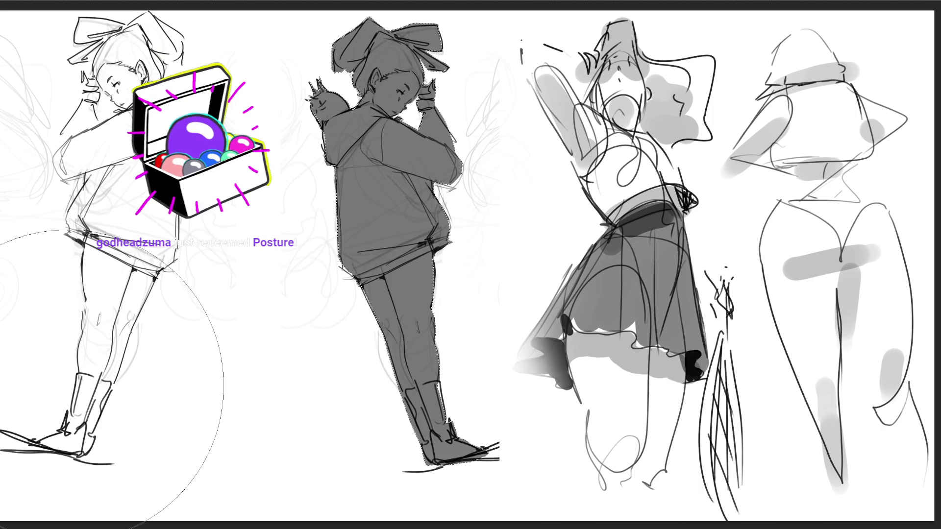
key(ctrl+d)
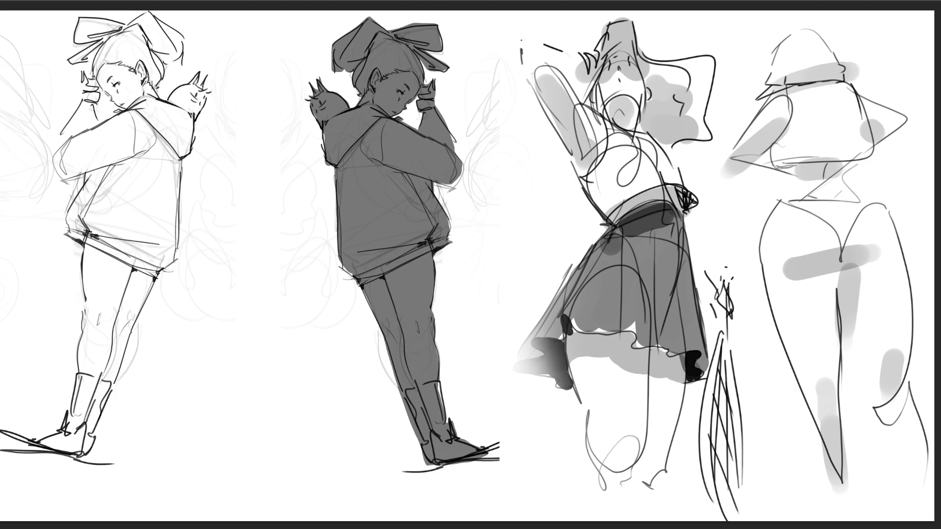
- Paint the hoodie and bow bright pink and brush soft pink skin tone onto the thighs
key(ctrl+shift+d)
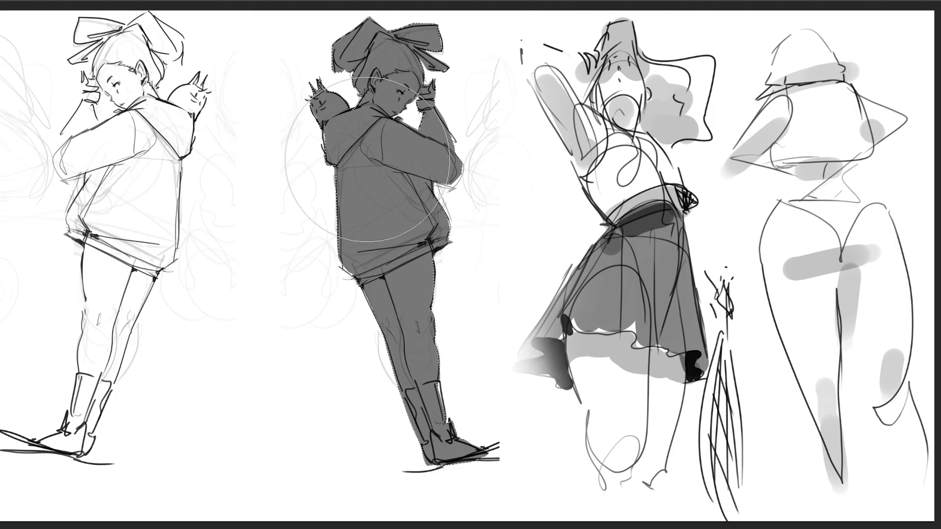
mouse_move(364, 151)
mouse_down()
mouse_move(350, 169)
mouse_move(441, 142)
mouse_move(446, 171)
mouse_move(353, 255)
mouse_up()
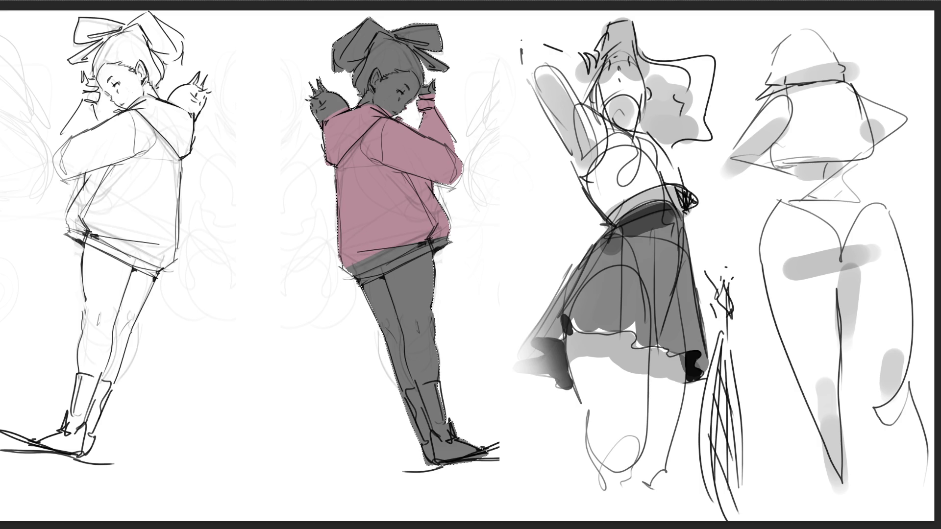
key(ctrl+d)
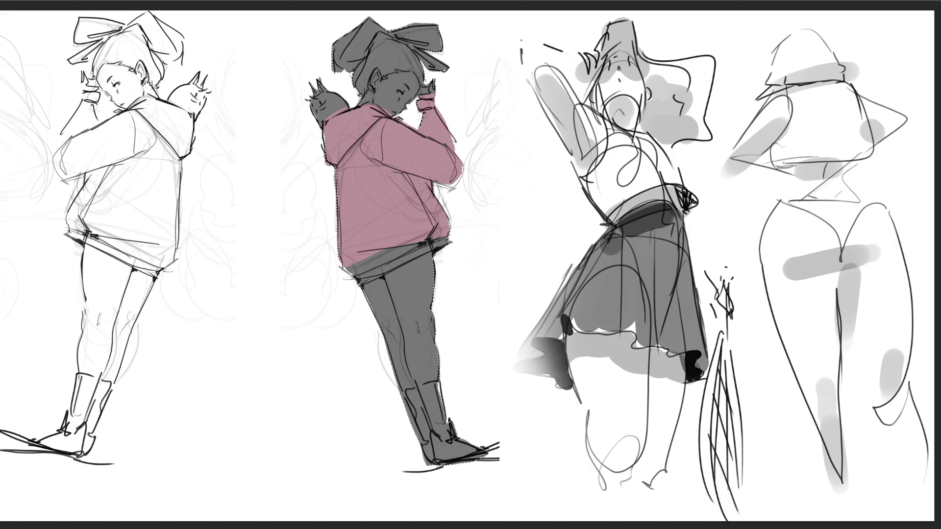
mouse_move(413, 193)
mouse_down()
mouse_move(382, 245)
mouse_move(387, 267)
mouse_up()
mouse_move(380, 189)
mouse_down()
mouse_move(407, 182)
mouse_move(431, 128)
mouse_move(382, 166)
mouse_move(338, 147)
mouse_move(323, 127)
mouse_move(343, 199)
mouse_up()
mouse_move(432, 27)
mouse_down()
mouse_move(392, 30)
mouse_move(421, 35)
mouse_move(446, 66)
mouse_up()
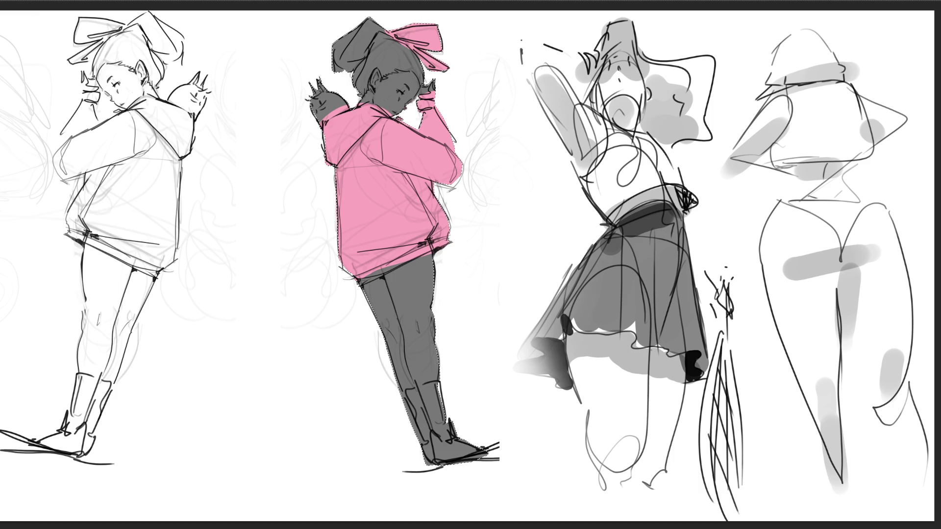
drag(392, 37, 371, 44)
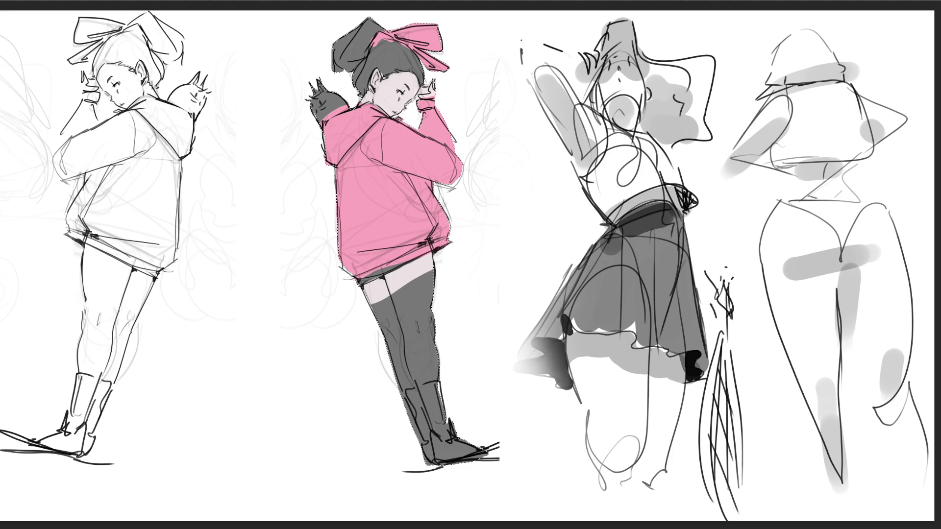
mouse_move(380, 301)
mouse_down()
mouse_move(397, 293)
mouse_move(384, 300)
mouse_move(399, 270)
mouse_up()
drag(377, 290, 381, 285)
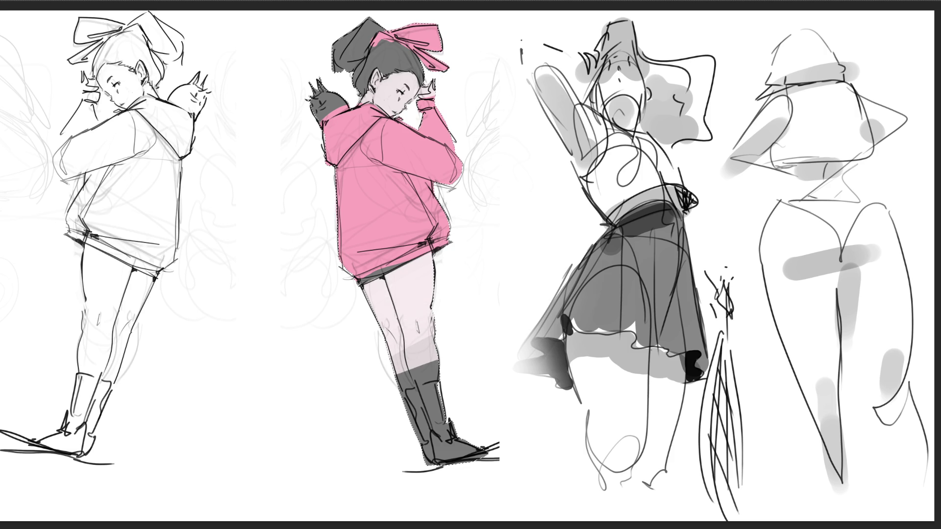